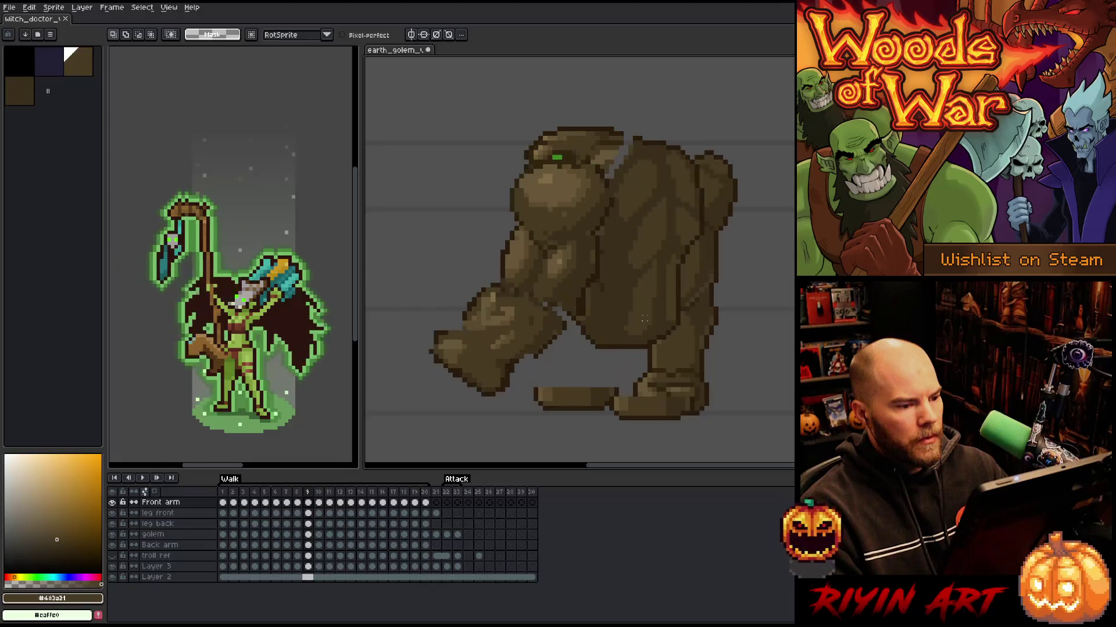
pyautogui.press('Right')
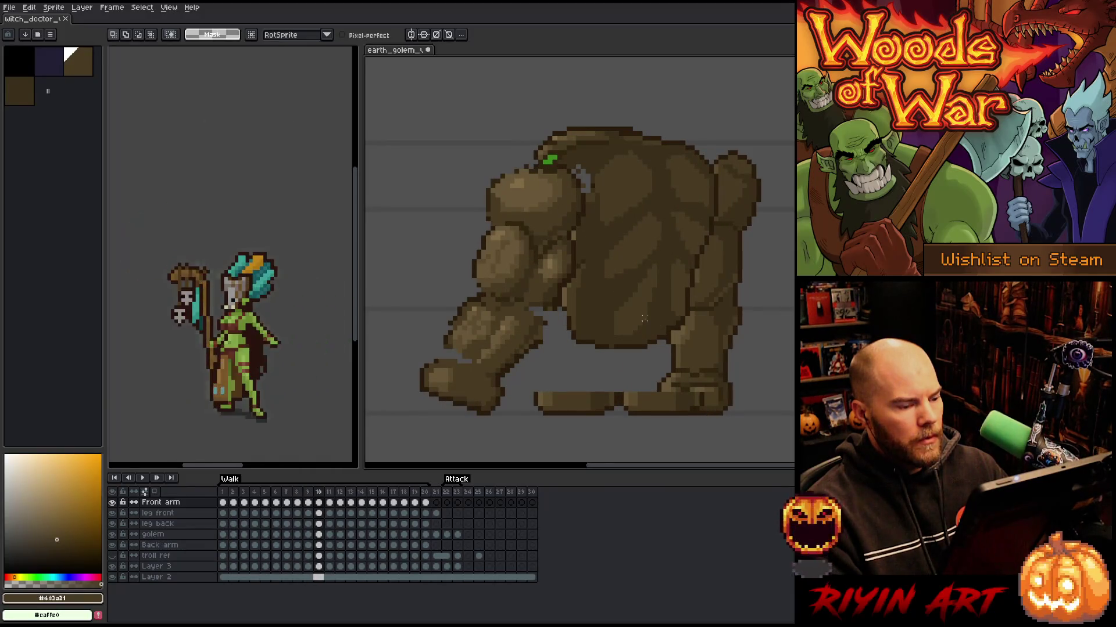
# Lasso the golem's forward fist on walk frame 10 and commit the adjustment
pyautogui.press('Left')
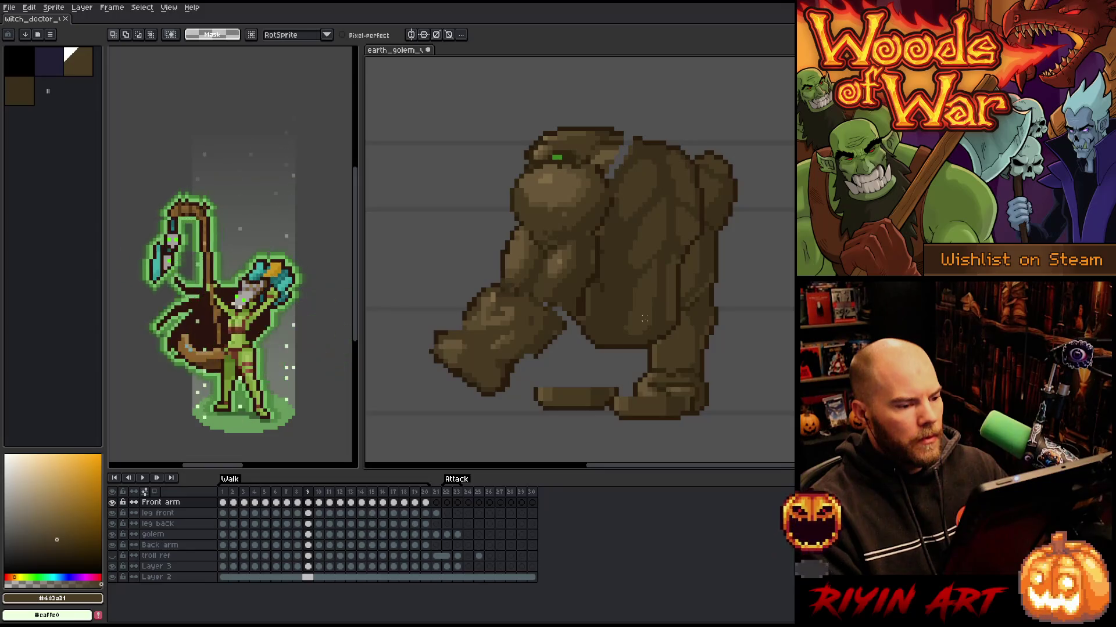
pyautogui.moveTo(564, 343)
pyautogui.mouseDown()
pyautogui.moveTo(567, 325)
pyautogui.moveTo(514, 295)
pyautogui.moveTo(418, 374)
pyautogui.moveTo(542, 336)
pyautogui.mouseUp()
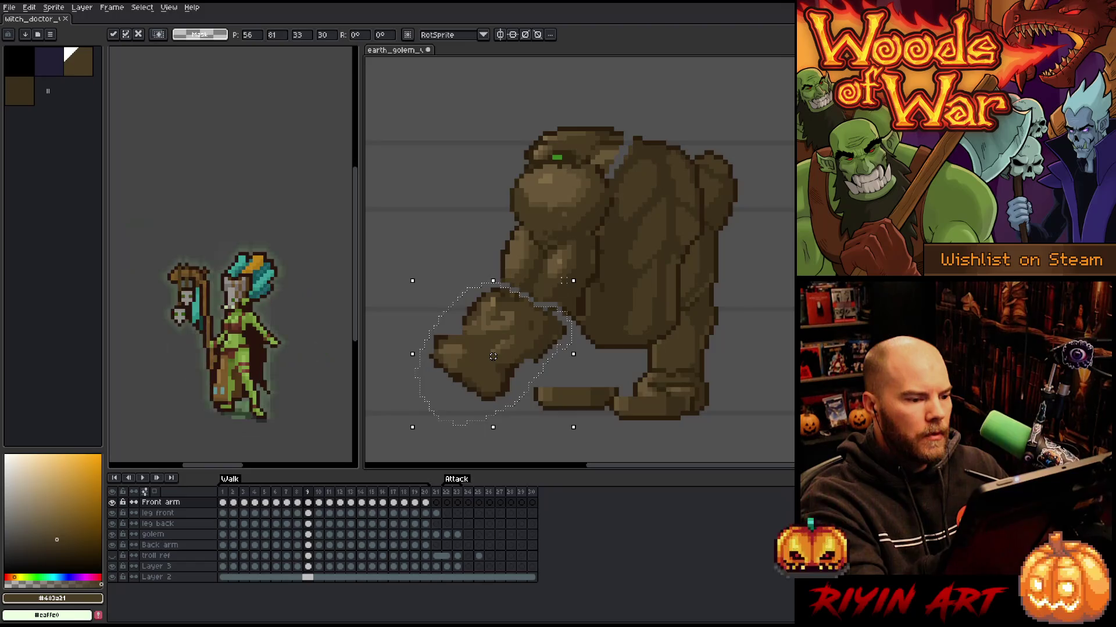
pyautogui.press('Return')
# Sample browns from the golem and paint lighter highlight pixels on the arm
pyautogui.press('Right')
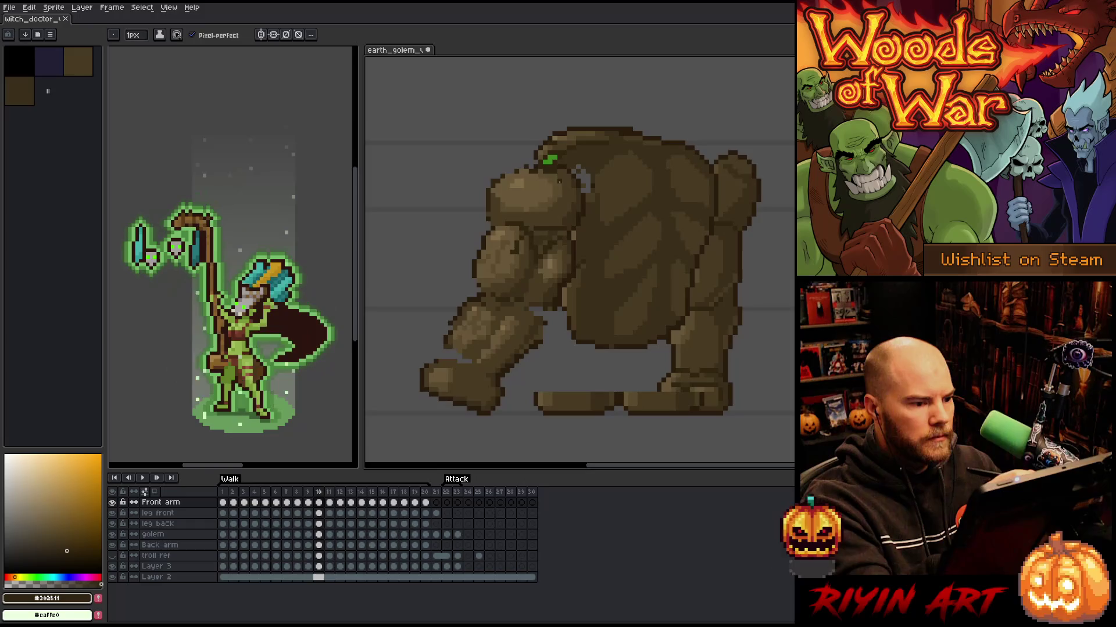
pyautogui.keyDown('alt'); pyautogui.click(519, 231); pyautogui.keyUp('alt')
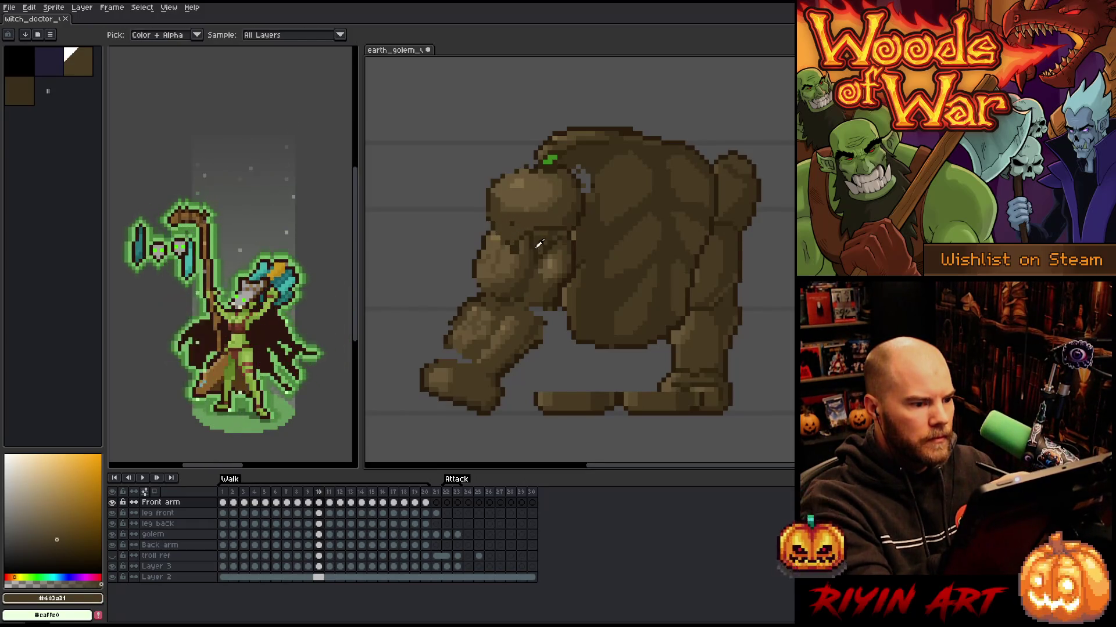
pyautogui.keyDown('alt'); pyautogui.click(514, 263); pyautogui.keyUp('alt')
pyautogui.keyDown('alt'); pyautogui.click(501, 289); pyautogui.keyUp('alt')
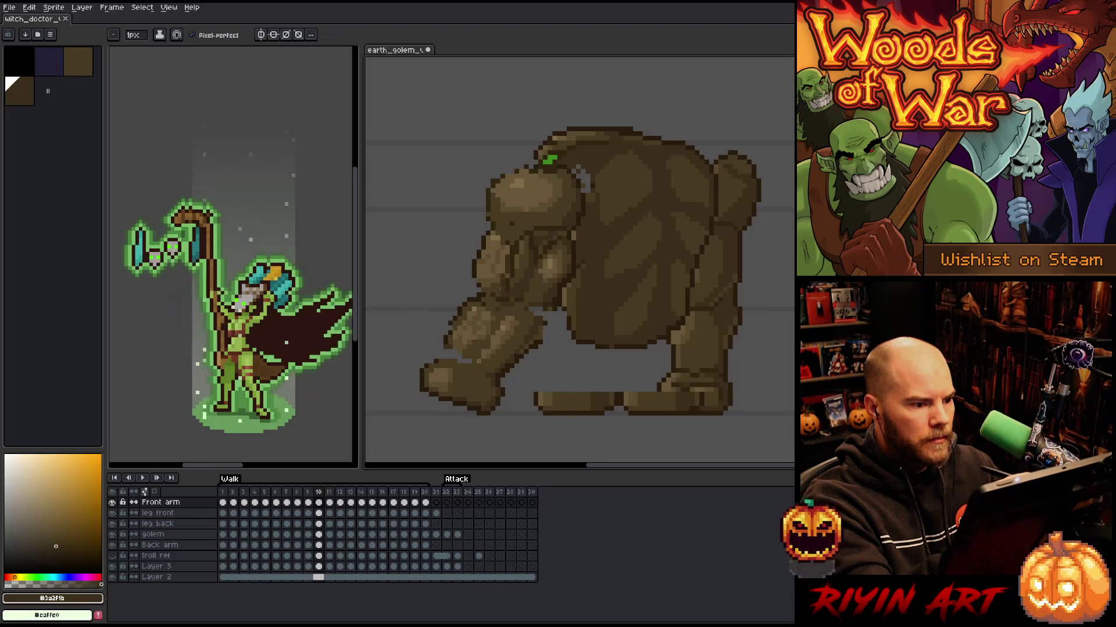
pyautogui.keyDown('alt'); pyautogui.click(495, 259); pyautogui.keyUp('alt')
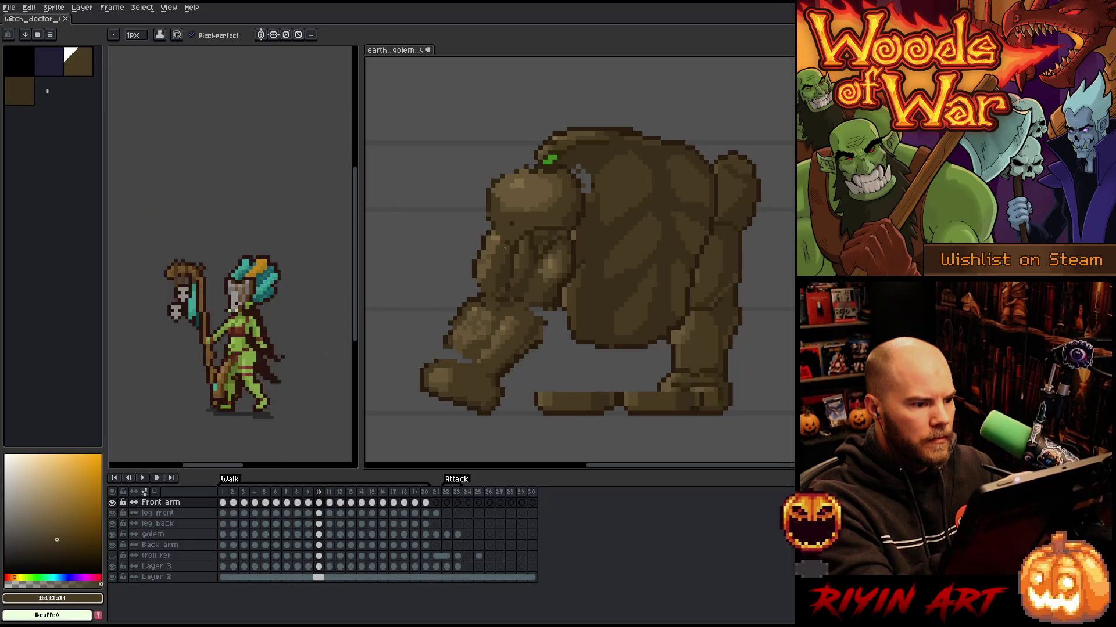
pyautogui.press('alt')
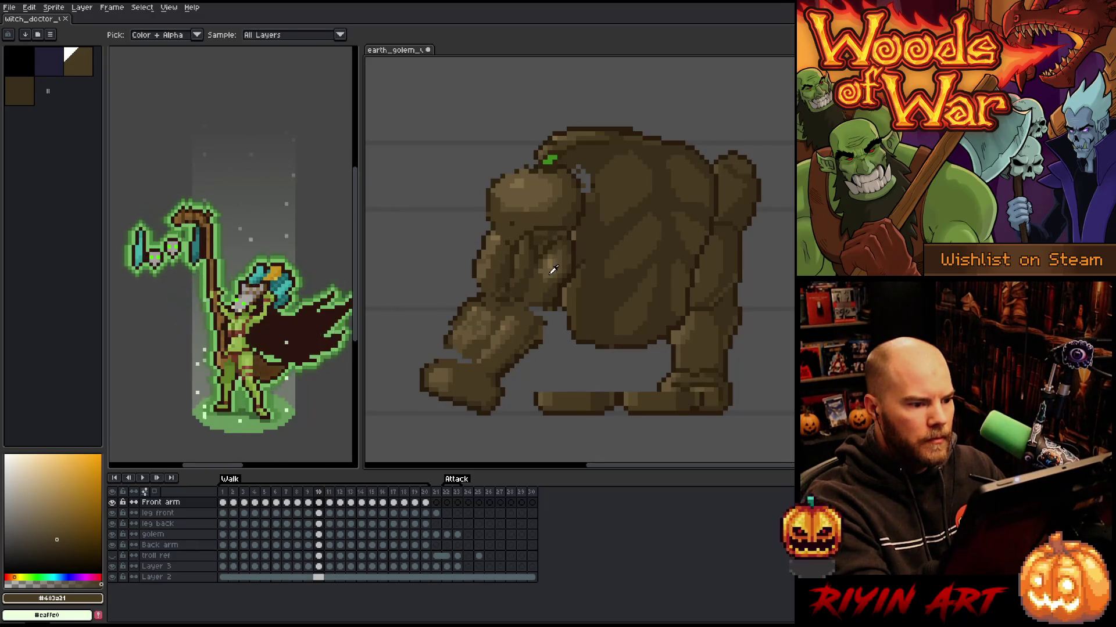
pyautogui.keyDown('alt'); pyautogui.click(553, 270); pyautogui.keyUp('alt')
pyautogui.moveTo(549, 253); pyautogui.dragTo(529, 279)
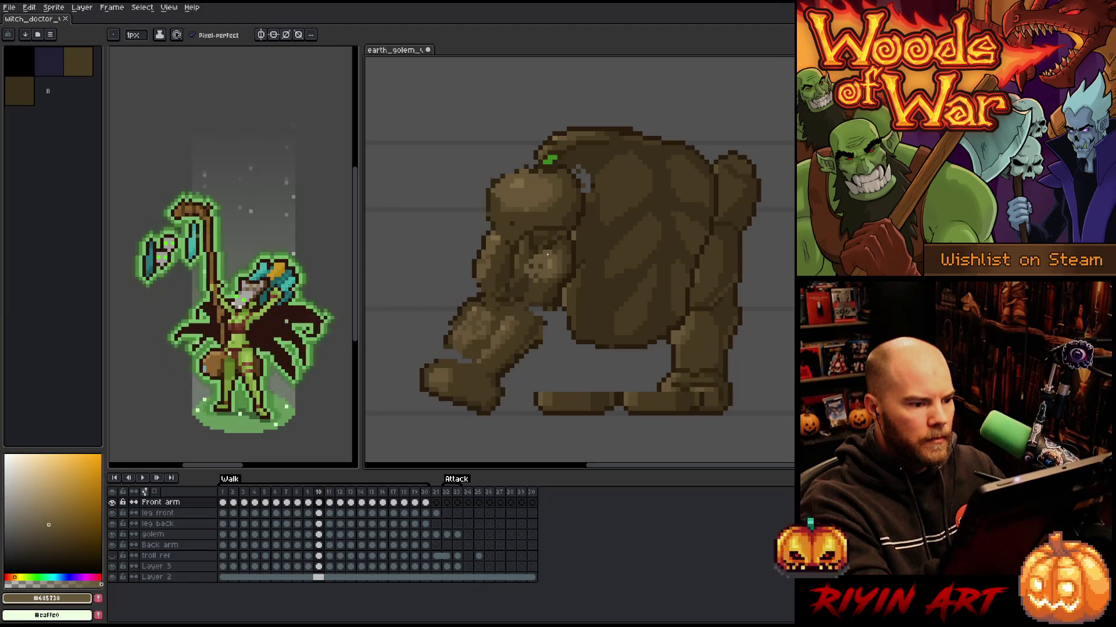
# Draw a dark brown outline along the arm's edge
pyautogui.keyDown('alt'); pyautogui.click(555, 241); pyautogui.keyUp('alt')
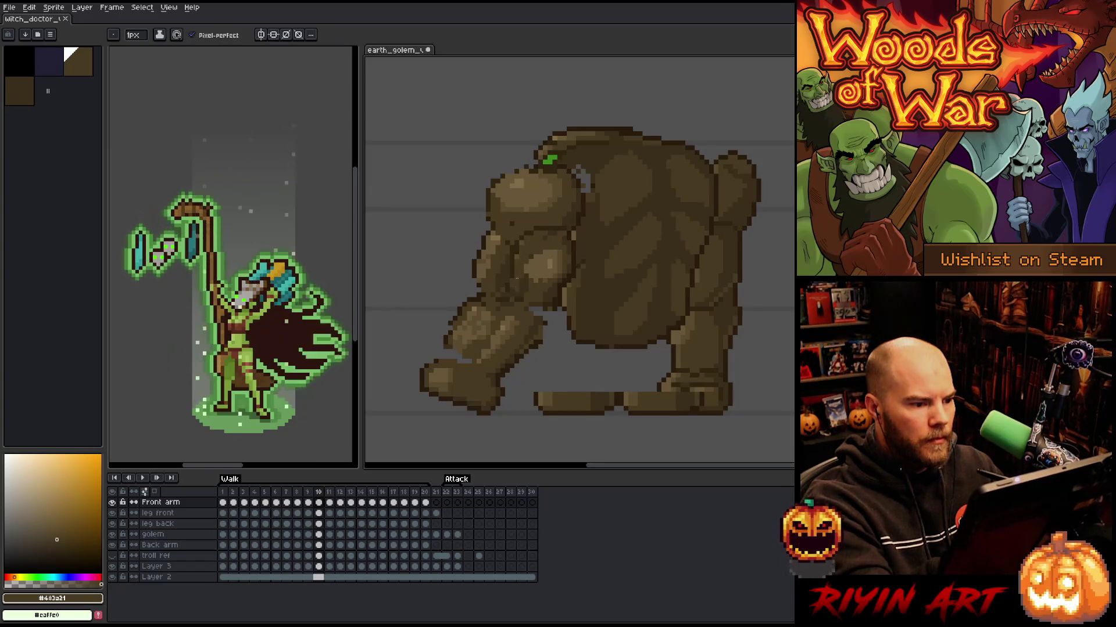
pyautogui.keyDown('alt'); pyautogui.click(556, 307); pyautogui.keyUp('alt')
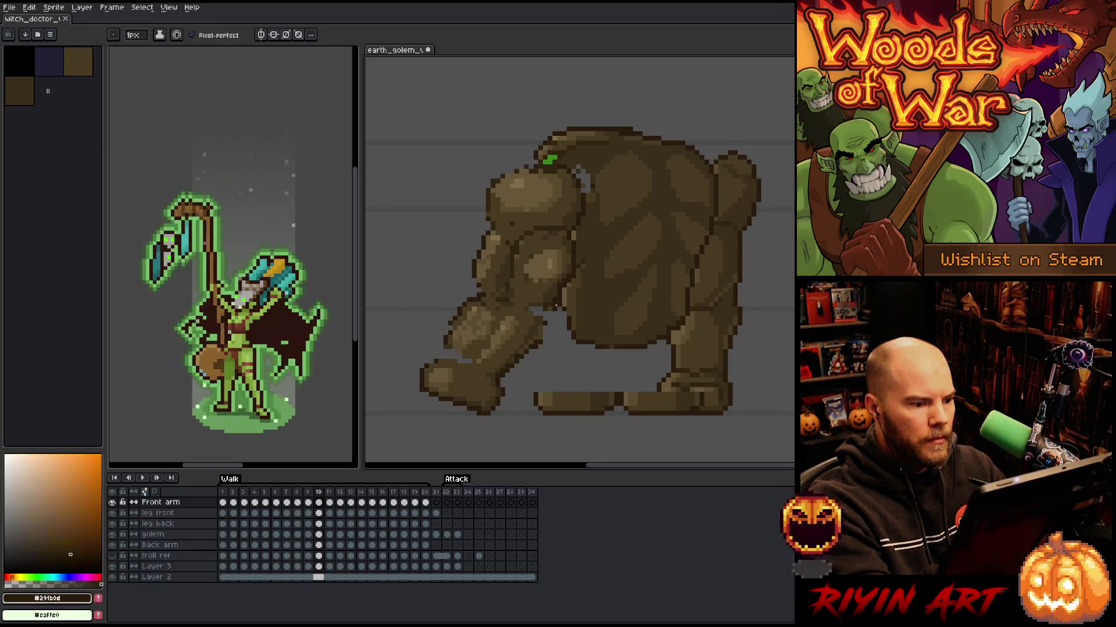
pyautogui.moveTo(541, 349); pyautogui.dragTo(545, 325)
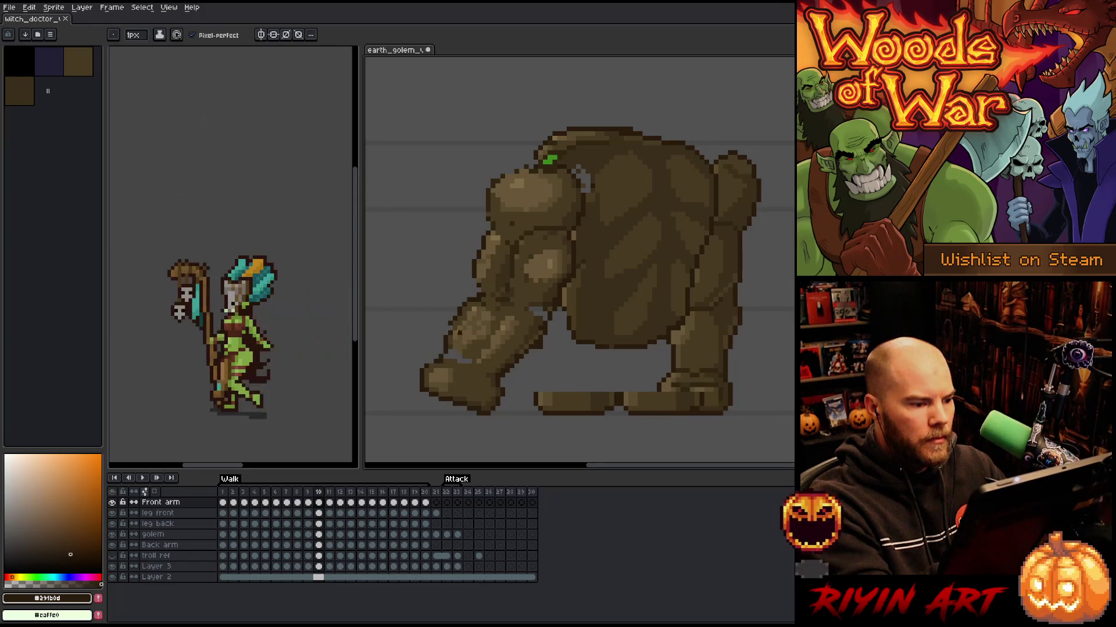
pyautogui.keyDown('alt'); pyautogui.click(466, 357); pyautogui.keyUp('alt')
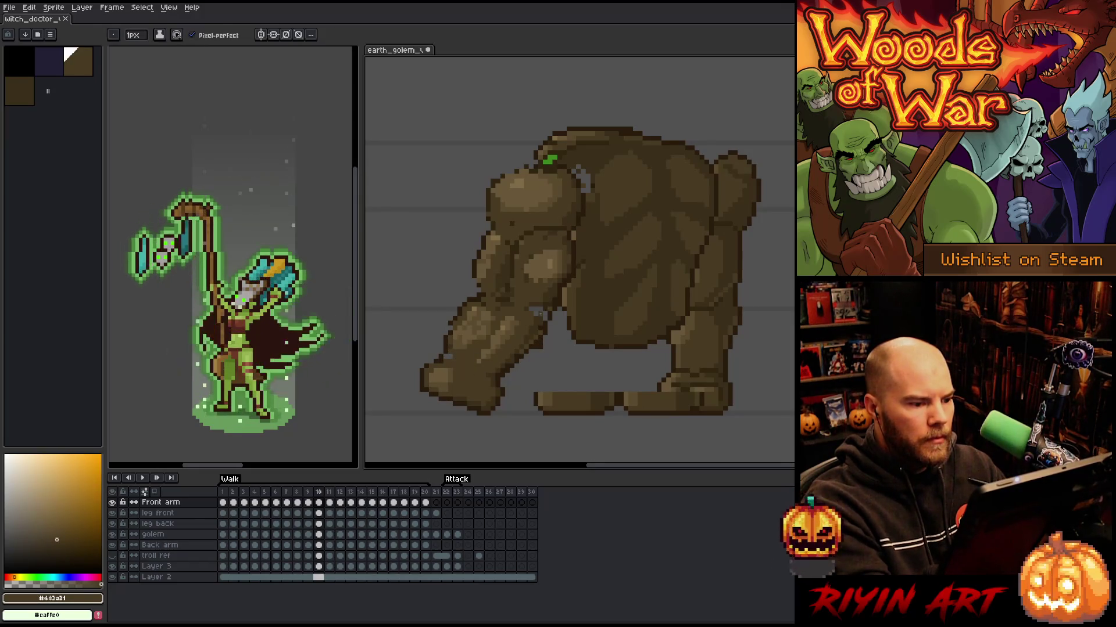
pyautogui.keyDown('alt'); pyautogui.click(539, 307); pyautogui.keyUp('alt')
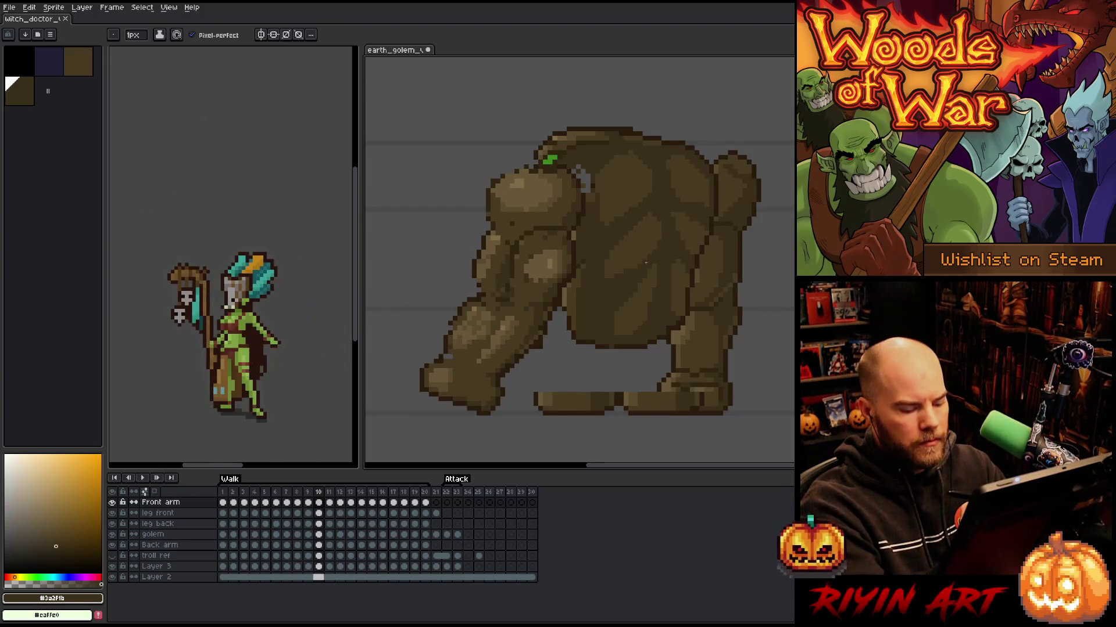
pyautogui.press('Right')
# Darken the shoulder, then copy frame 10's shoulder and arm into frame 11, shifted 3 px up-left
pyautogui.keyDown('alt'); pyautogui.click(547, 234); pyautogui.keyUp('alt')
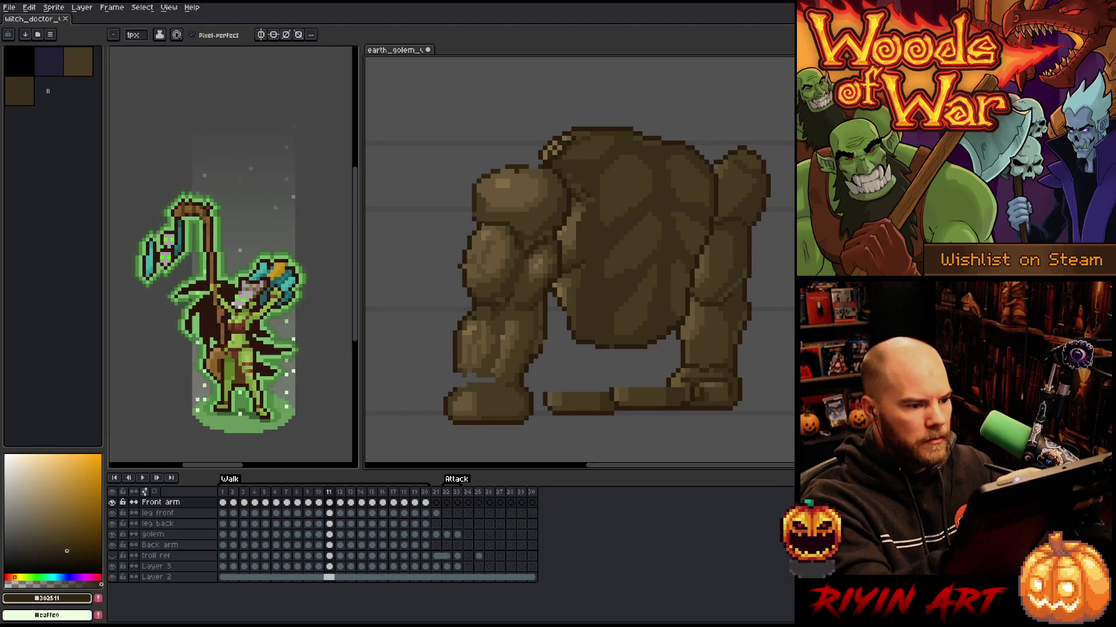
pyautogui.moveTo(484, 226); pyautogui.dragTo(513, 257)
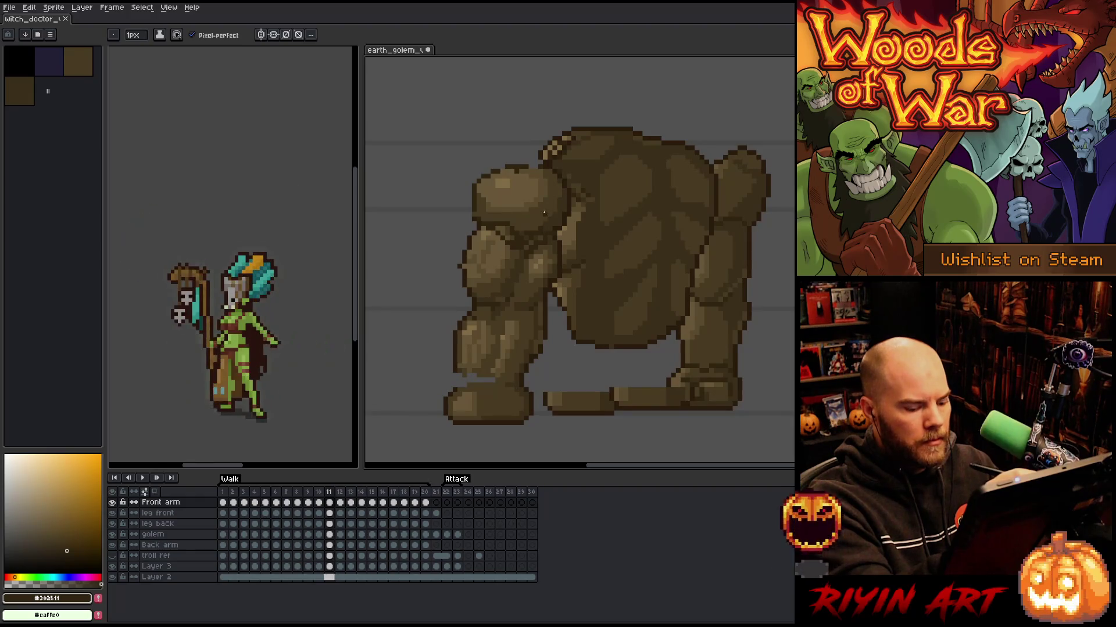
pyautogui.press('Left')
pyautogui.press('q')
pyautogui.moveTo(583, 290)
pyautogui.mouseDown()
pyautogui.moveTo(575, 227)
pyautogui.moveTo(517, 220)
pyautogui.moveTo(493, 301)
pyautogui.moveTo(572, 320)
pyautogui.mouseUp()
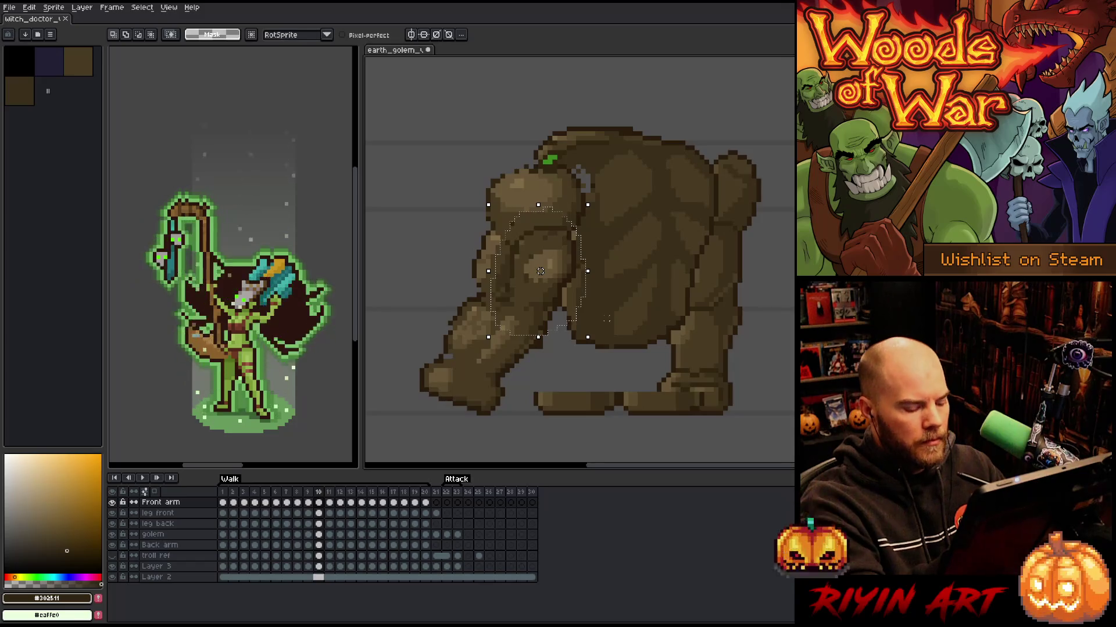
pyautogui.hotkey('ctrl', 'c')
pyautogui.press('Right')
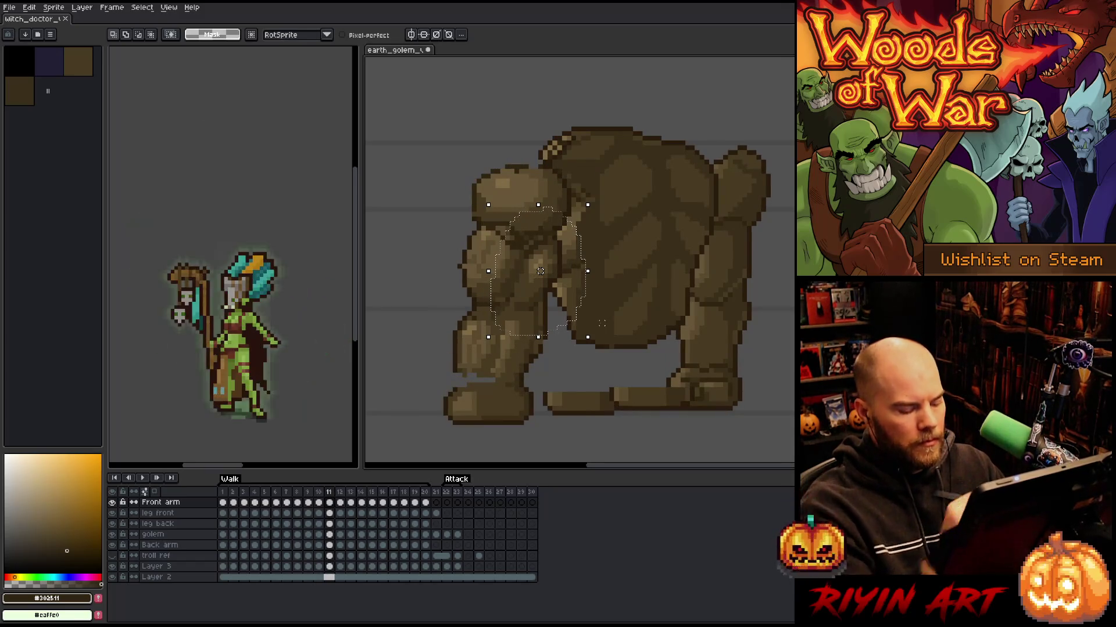
pyautogui.hotkey('ctrl', 'v')
pyautogui.moveTo(541, 272); pyautogui.dragTo(526, 257)
pyautogui.press('b')
# Sample dark and mid browns from the golem to touch up the arm's shading
pyautogui.hscroll(5, 545, 341)
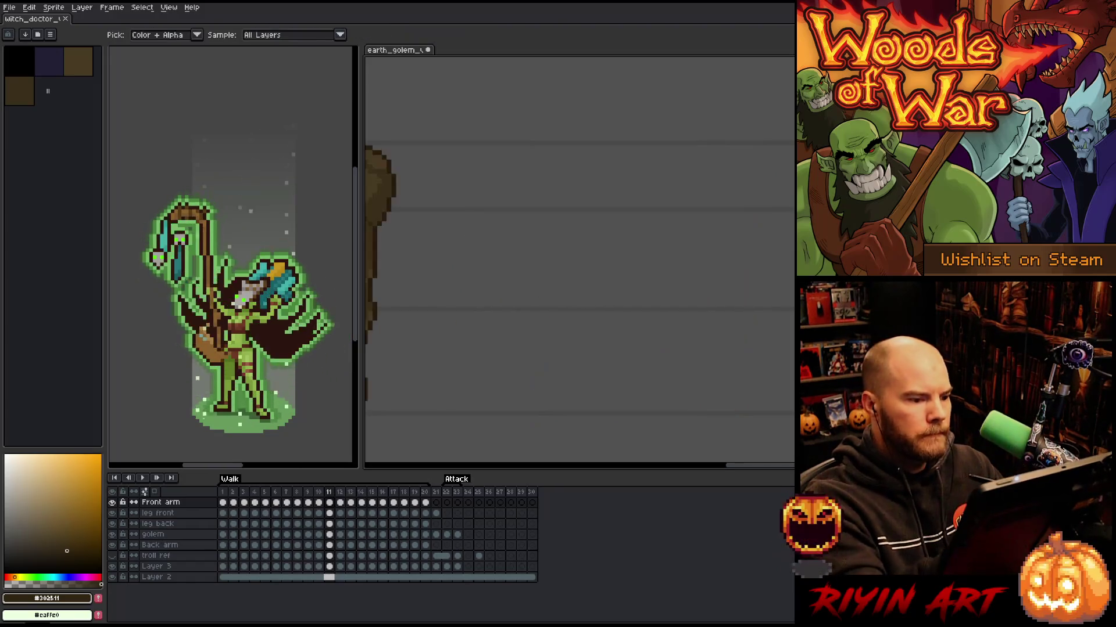
pyautogui.hscroll(-5, 545, 341)
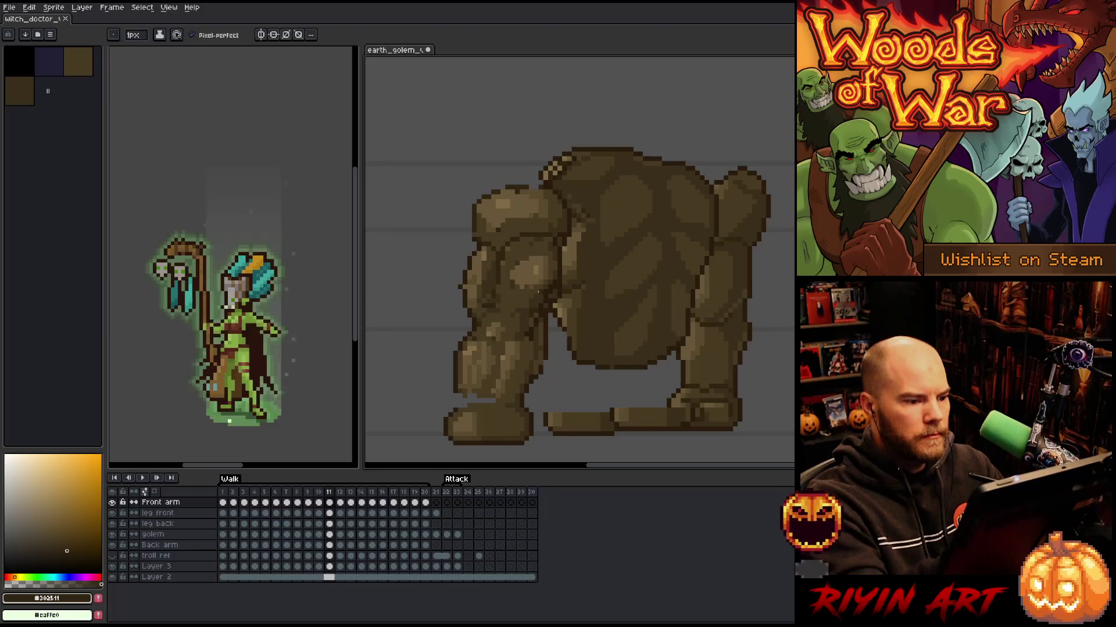
pyautogui.keyDown('alt'); pyautogui.click(546, 290); pyautogui.keyUp('alt')
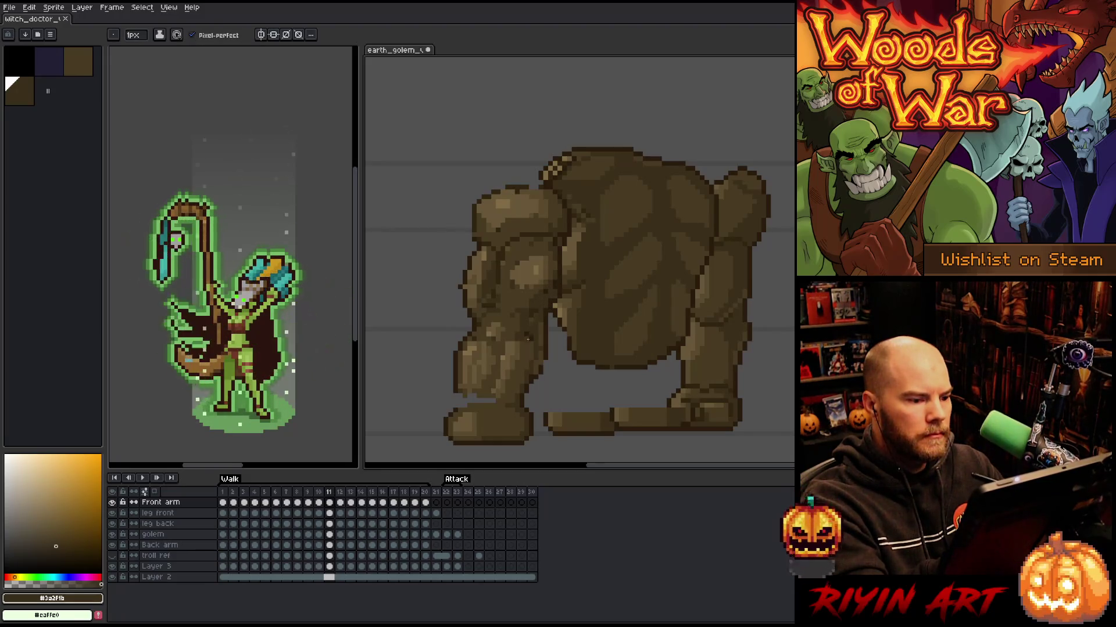
pyautogui.press('alt')
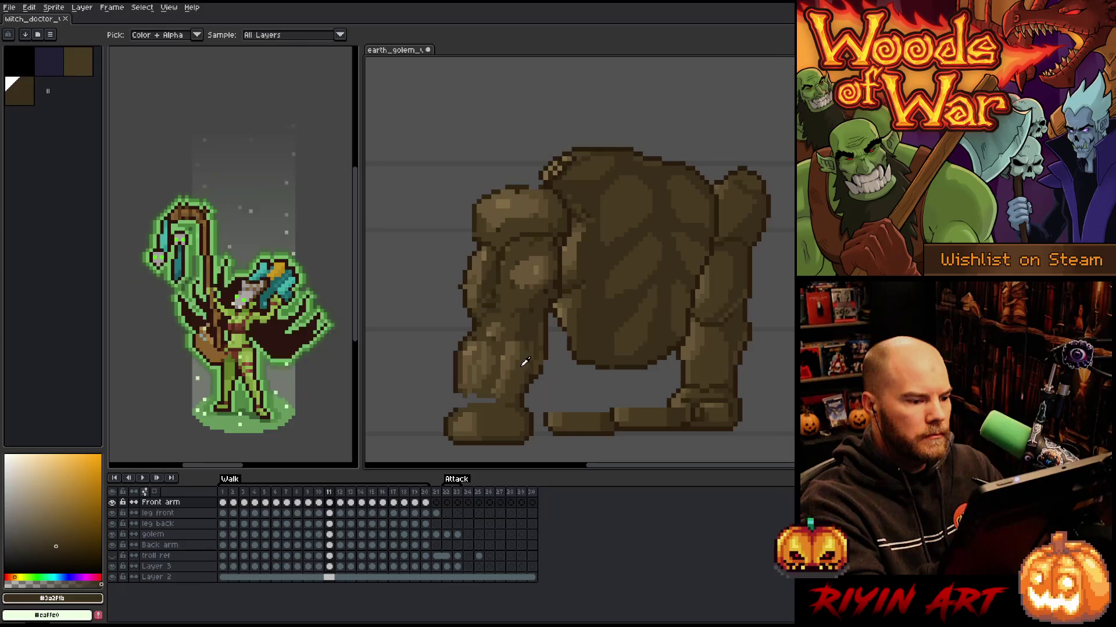
pyautogui.keyDown('alt'); pyautogui.click(526, 366); pyautogui.keyUp('alt')
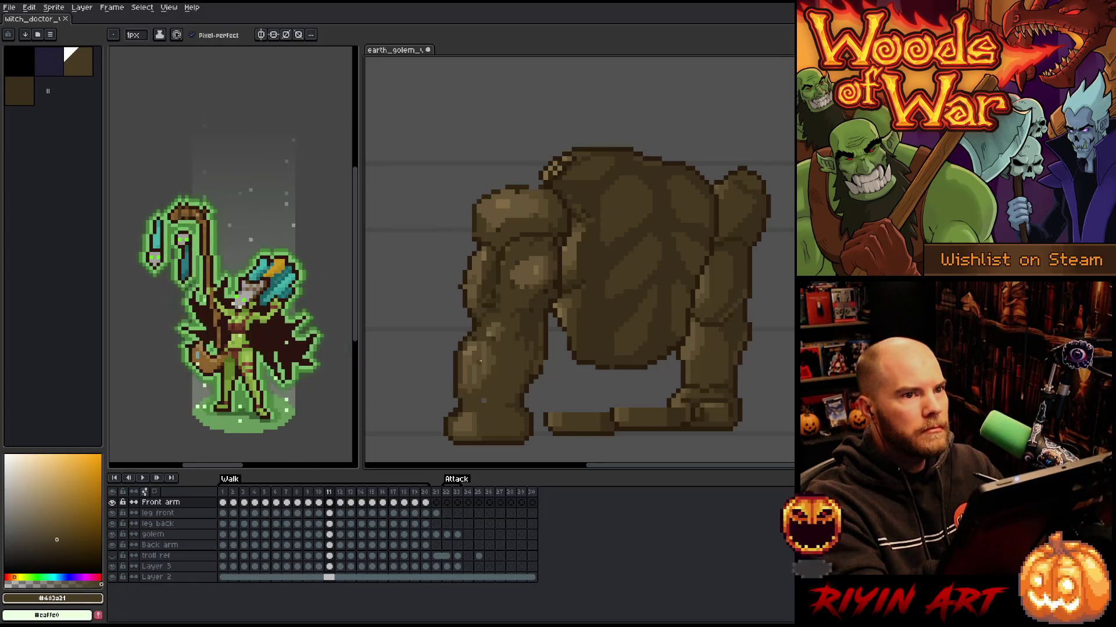
pyautogui.keyDown('alt'); pyautogui.click(468, 282); pyautogui.keyUp('alt')
# Compare the golem's pose across walk frames 11 to 13
pyautogui.press('e')
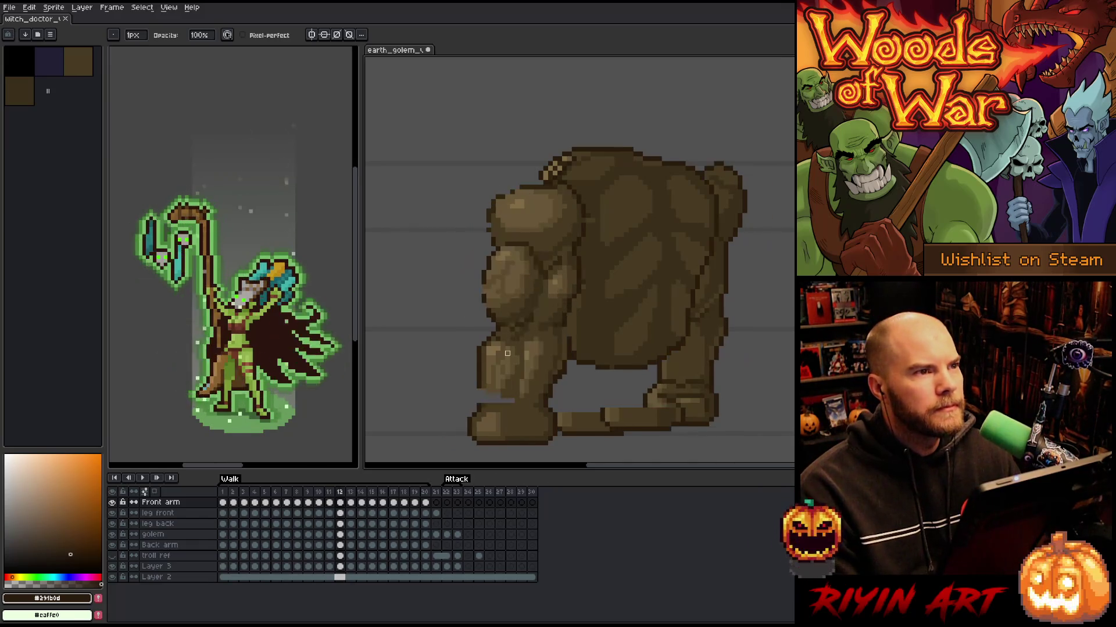
pyautogui.press('Right')
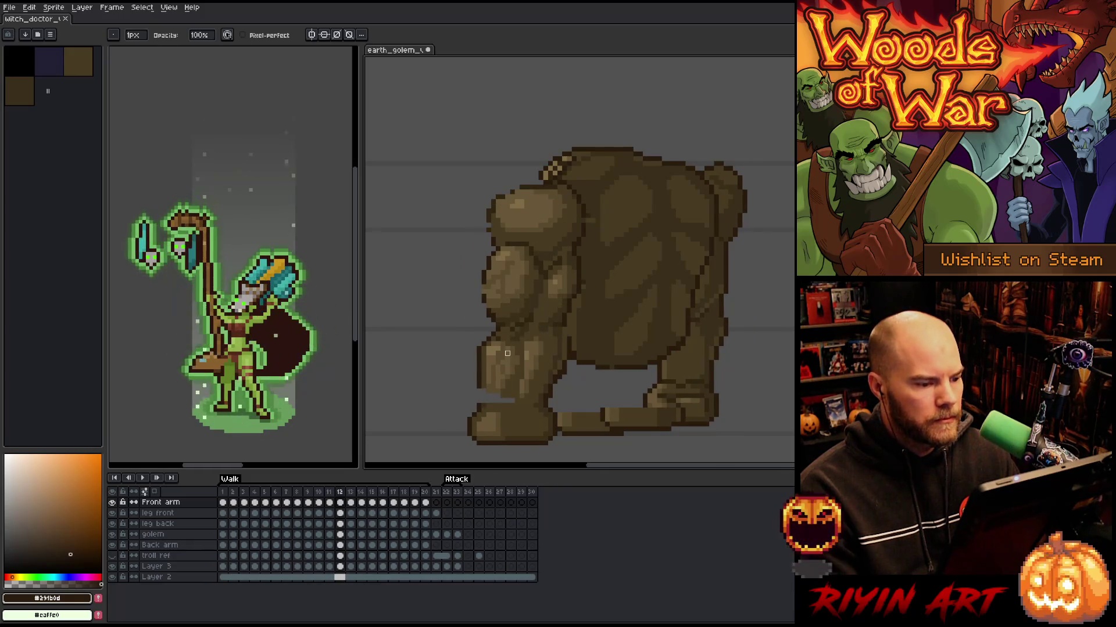
pyautogui.press('Left')
pyautogui.press('Right')
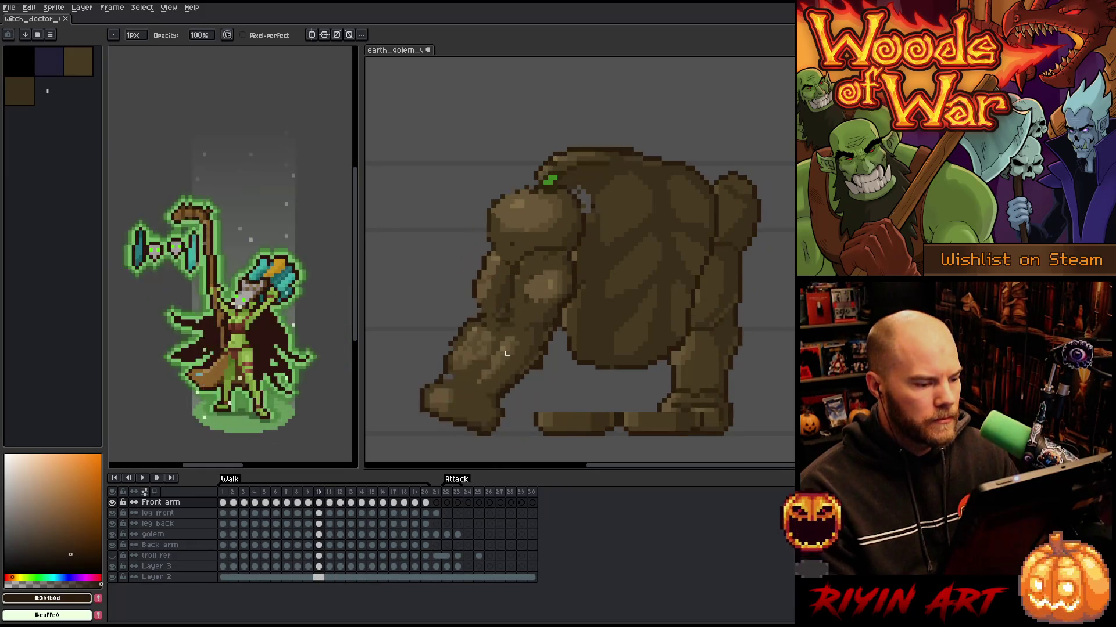
pyautogui.press('Left')
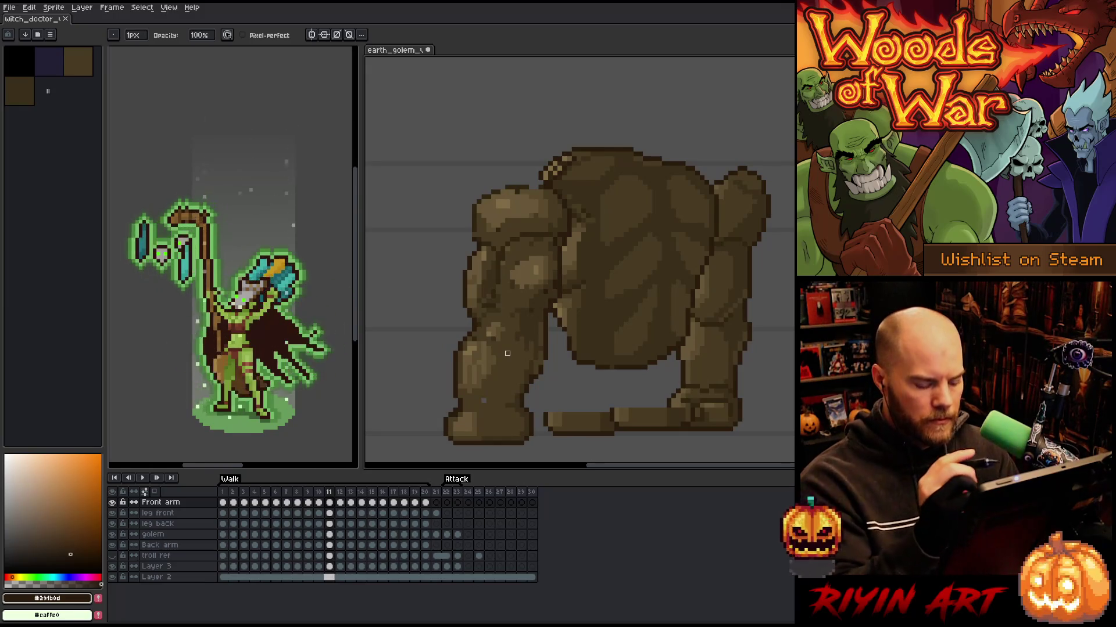
pyautogui.press('Right')
pyautogui.press('Right')
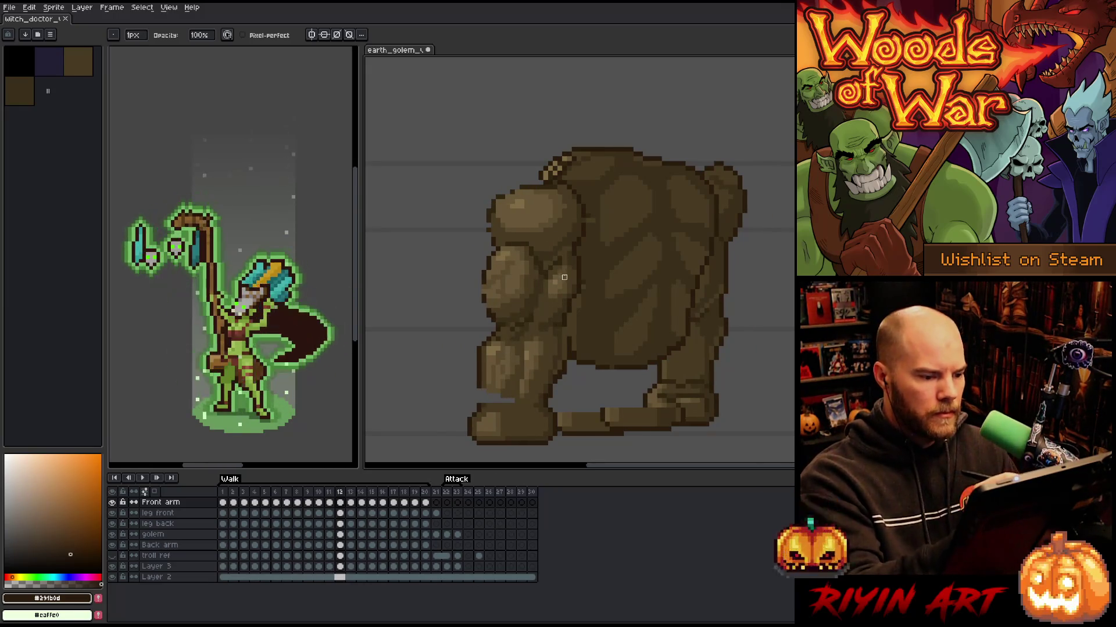
pyautogui.press('Left')
pyautogui.press('Left')
# Lasso the golem's front shoulder and arm, shift it forward, and deselect
pyautogui.press('m')
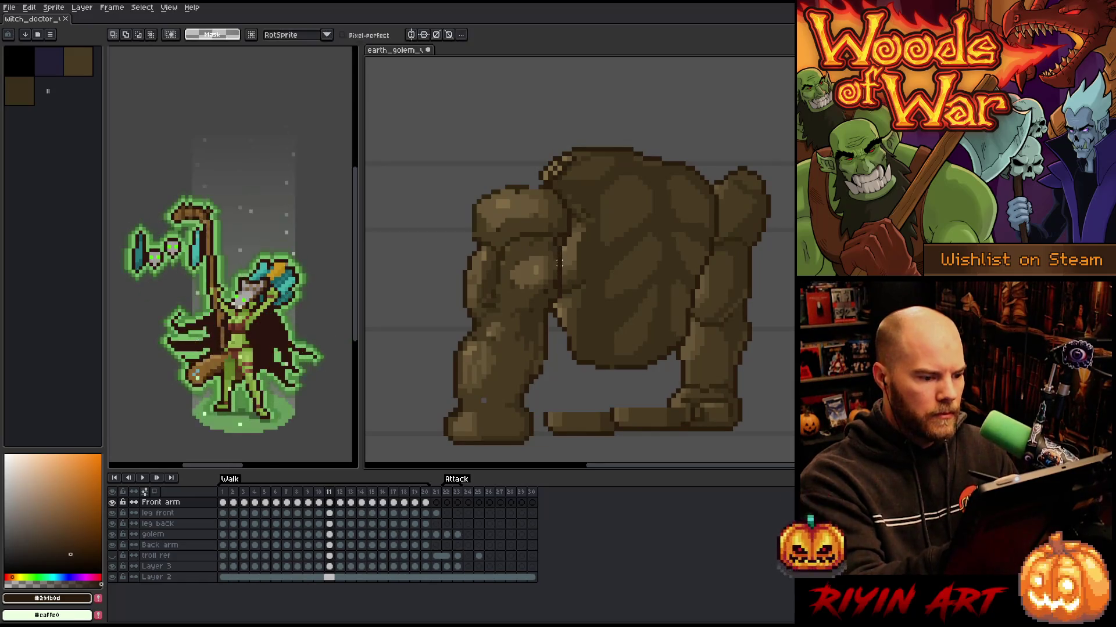
pyautogui.moveTo(562, 266)
pyautogui.mouseDown()
pyautogui.moveTo(567, 228)
pyautogui.moveTo(512, 224)
pyautogui.moveTo(475, 285)
pyautogui.moveTo(522, 330)
pyautogui.moveTo(562, 267)
pyautogui.moveTo(526, 283)
pyautogui.mouseUp()
pyautogui.press('Right')
pyautogui.press('Right')
pyautogui.press('Right')
pyautogui.press('Right')
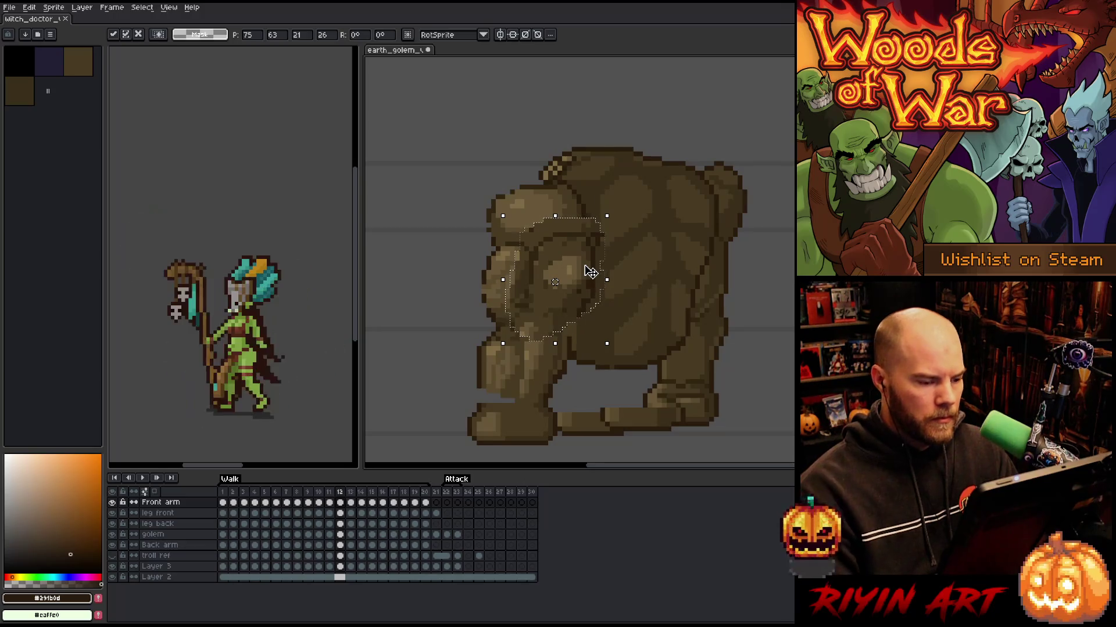
pyautogui.press('Return')
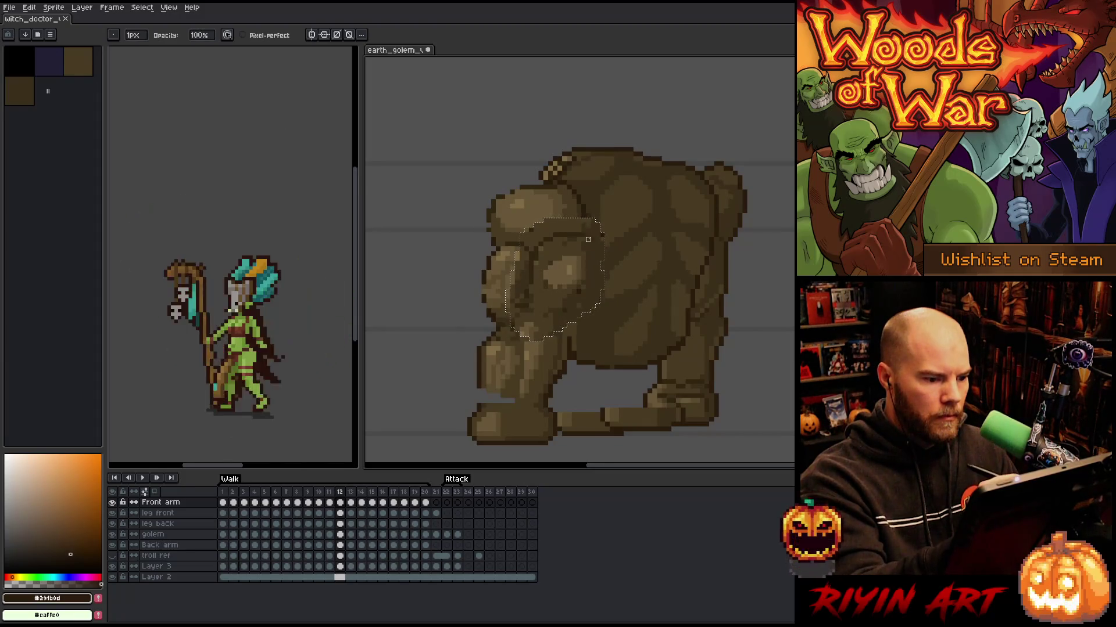
pyautogui.hotkey('ctrl', 'd')
pyautogui.press('e')
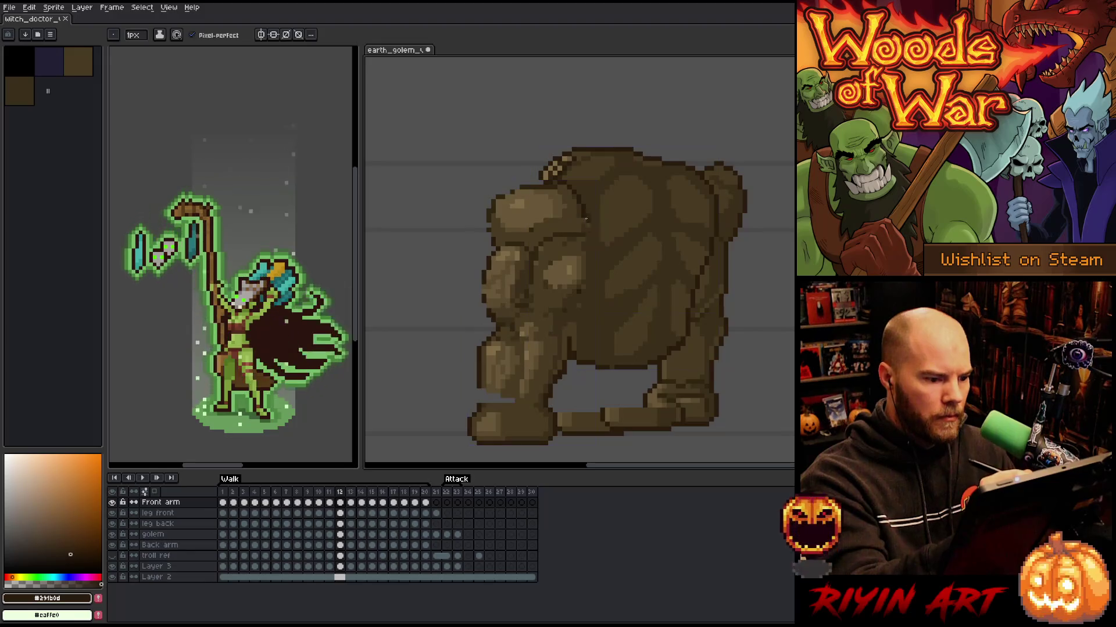
# Draw a dark outline stroke on the arm and fill areas with lighter brown
pyautogui.moveTo(581, 244); pyautogui.dragTo(573, 299)
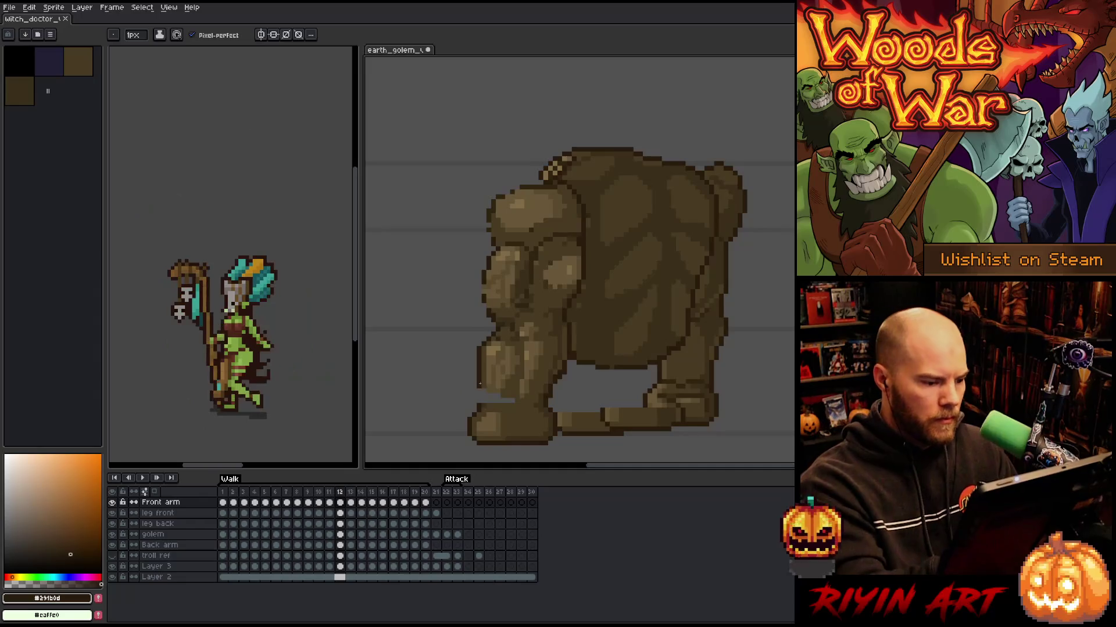
pyautogui.keyDown('alt'); pyautogui.click(521, 405); pyautogui.keyUp('alt')
pyautogui.press('g')
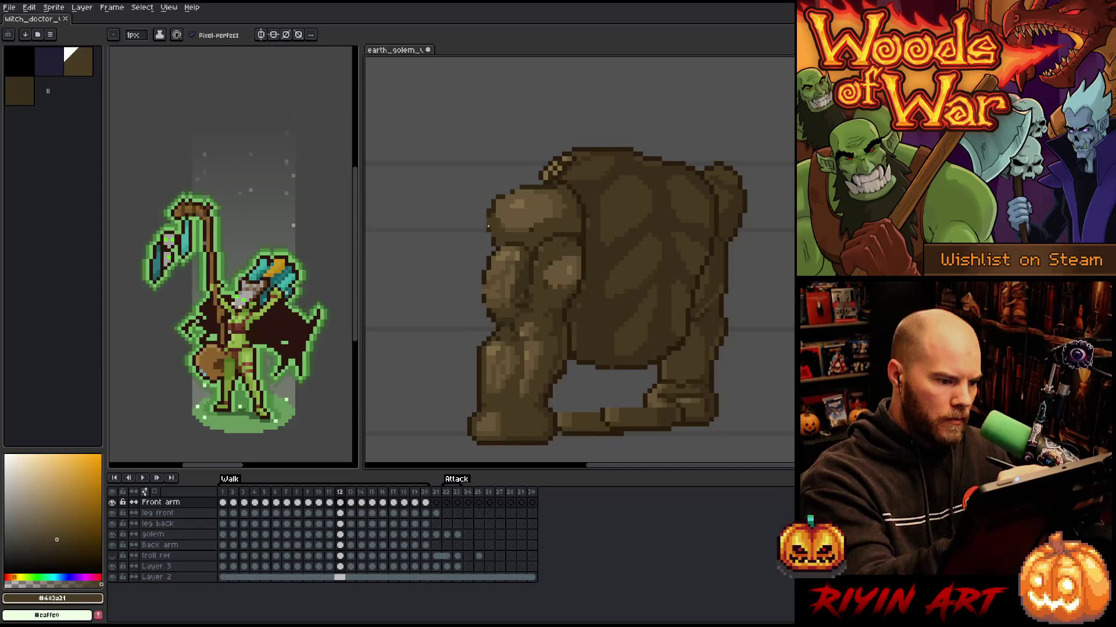
pyautogui.keyDown('alt'); pyautogui.click(491, 209); pyautogui.keyUp('alt')
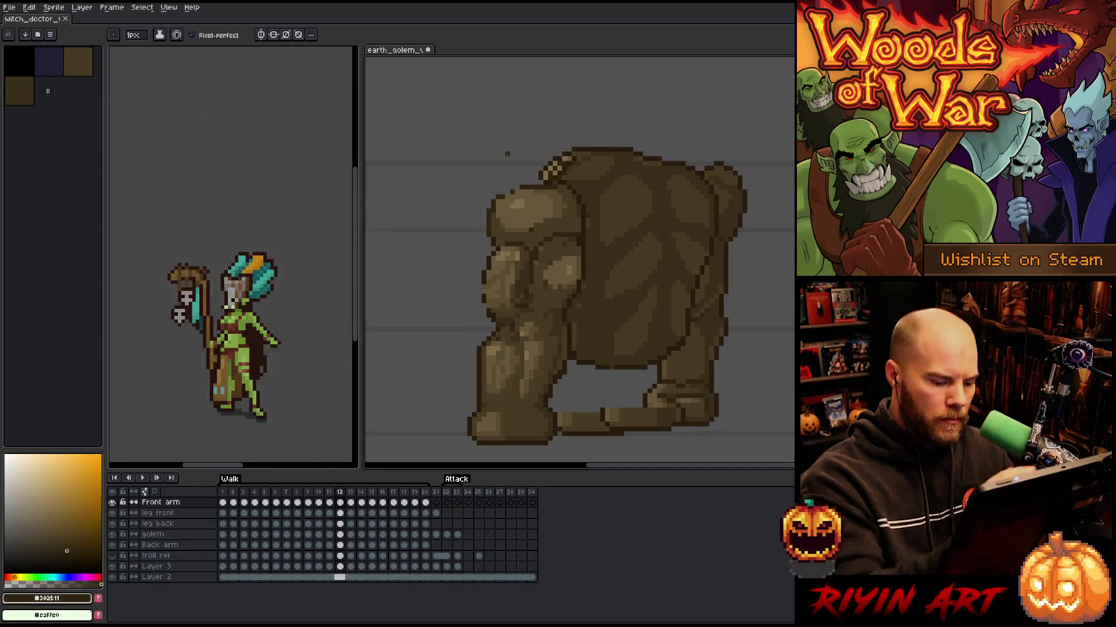
# Lasso the golem's front arm on walk frame 13
pyautogui.press('.')
pyautogui.press(',')
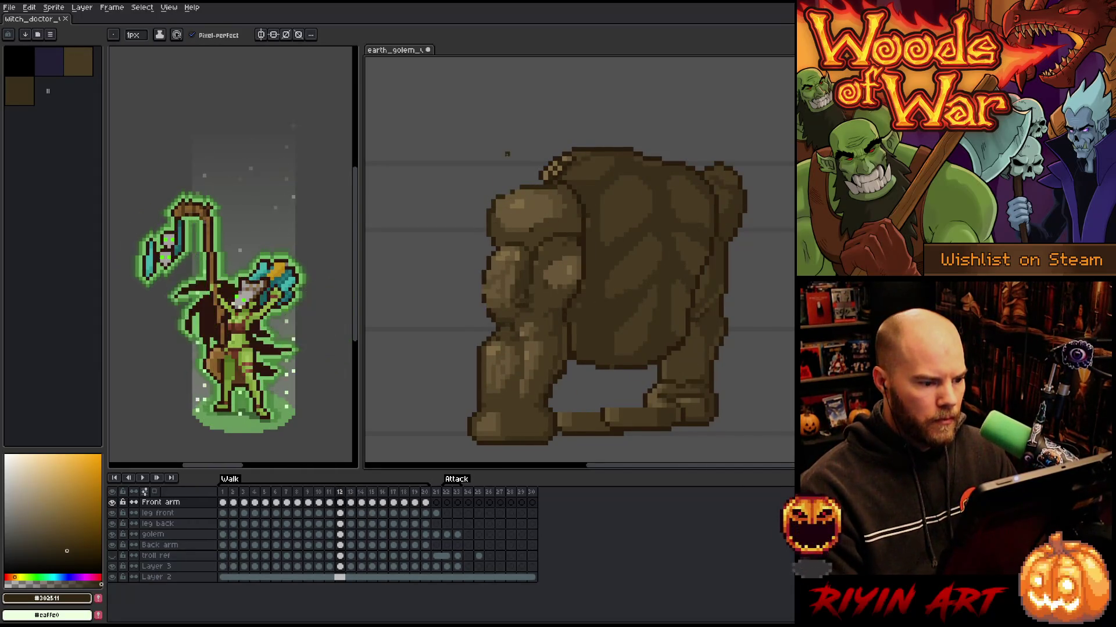
pyautogui.press('.')
pyautogui.press('q')
pyautogui.moveTo(573, 317)
pyautogui.mouseDown()
pyautogui.moveTo(591, 262)
pyautogui.moveTo(557, 230)
pyautogui.moveTo(537, 262)
pyautogui.moveTo(552, 337)
pyautogui.moveTo(574, 335)
pyautogui.mouseUp()
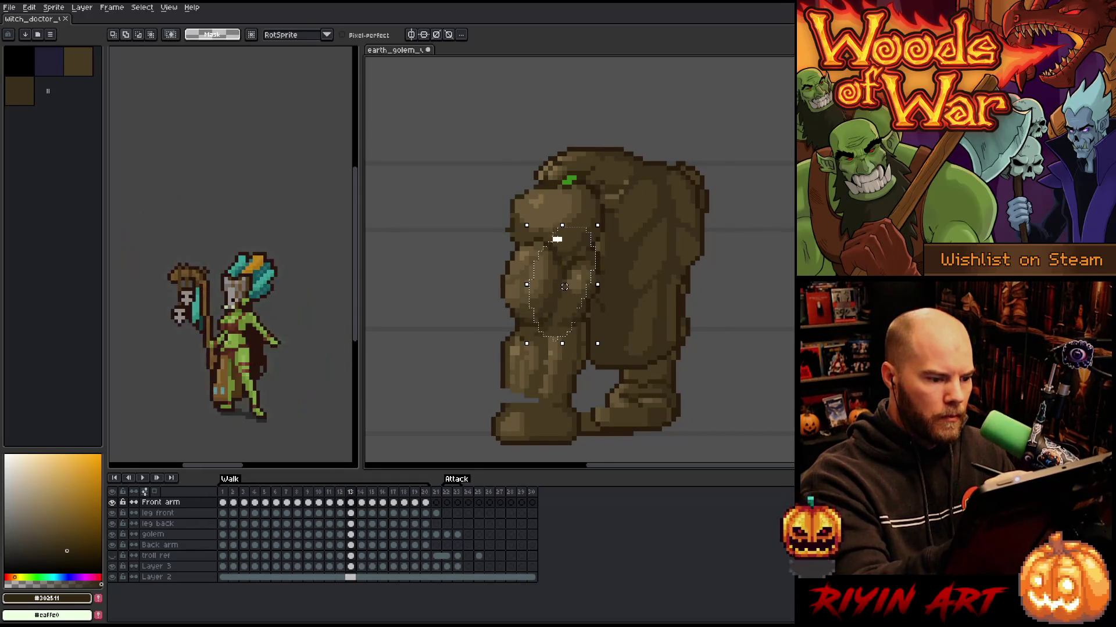
# Apply the arm move and repaint its shading in dark seam, mid and light browns
pyautogui.hotkey('ctrl', 'd')
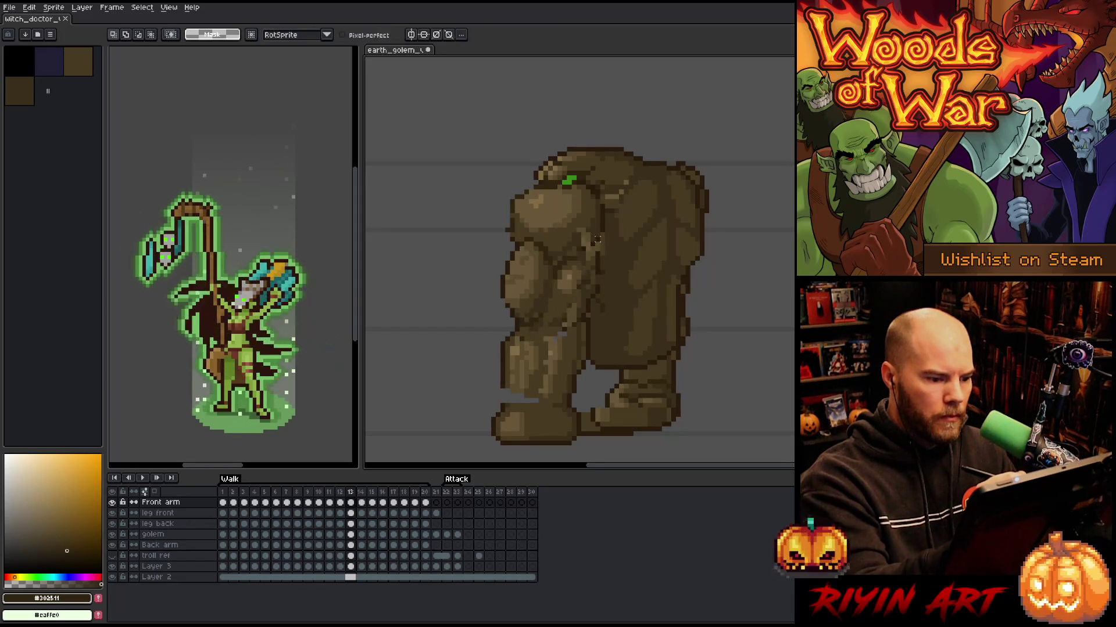
pyautogui.press('b')
pyautogui.keyDown('alt'); pyautogui.click(588, 233); pyautogui.keyUp('alt')
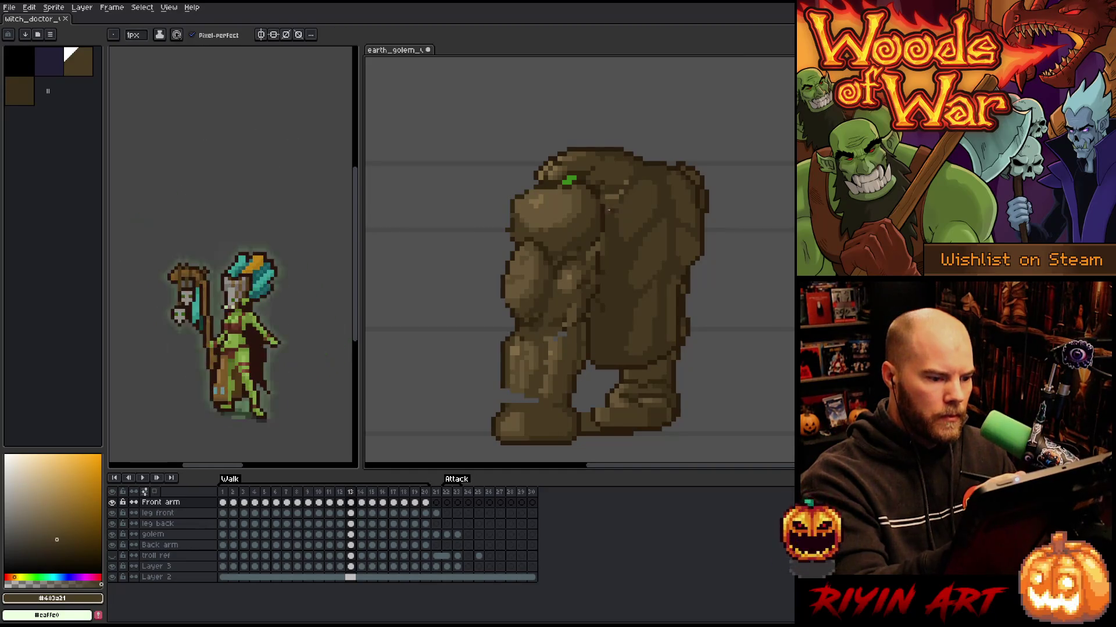
pyautogui.keyDown('alt'); pyautogui.click(603, 211); pyautogui.keyUp('alt')
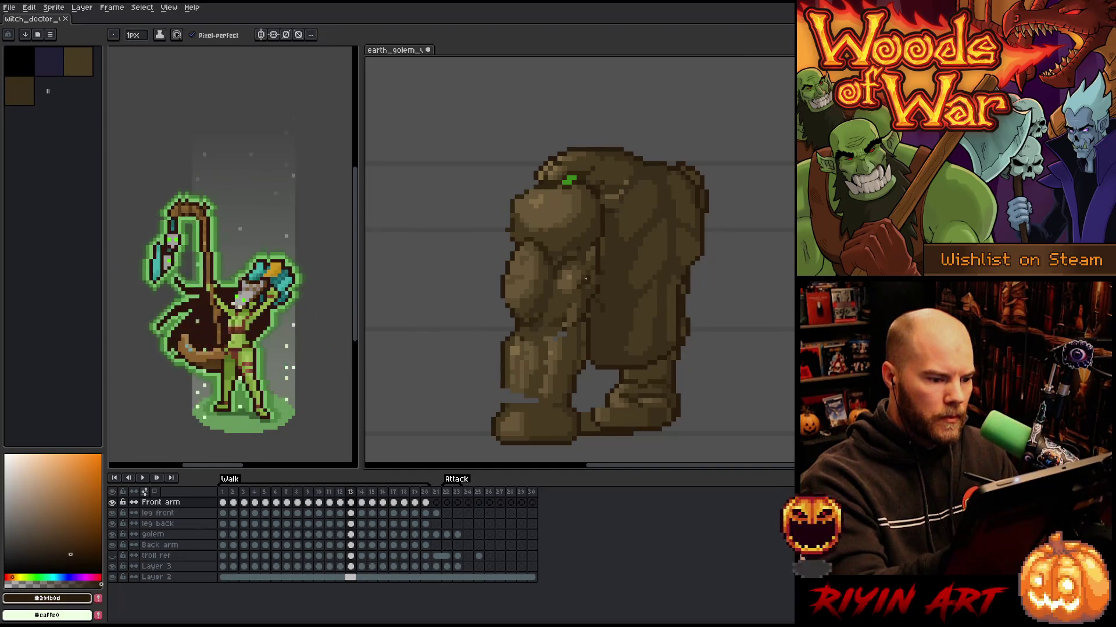
pyautogui.keyDown('alt'); pyautogui.click(590, 252); pyautogui.keyUp('alt')
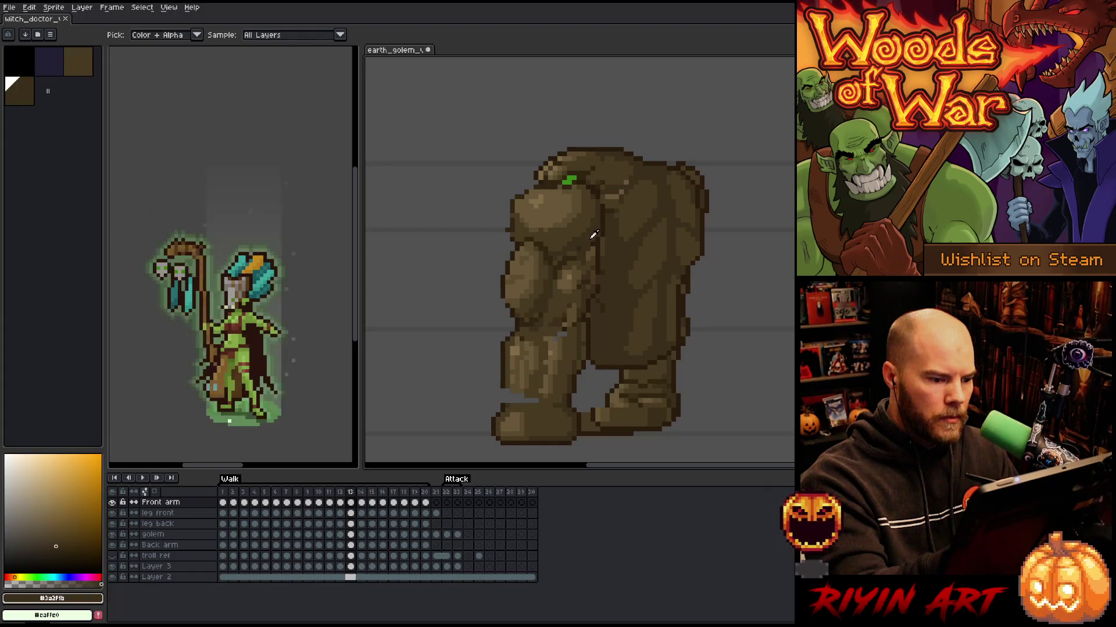
pyautogui.keyDown('alt'); pyautogui.click(582, 262); pyautogui.keyUp('alt')
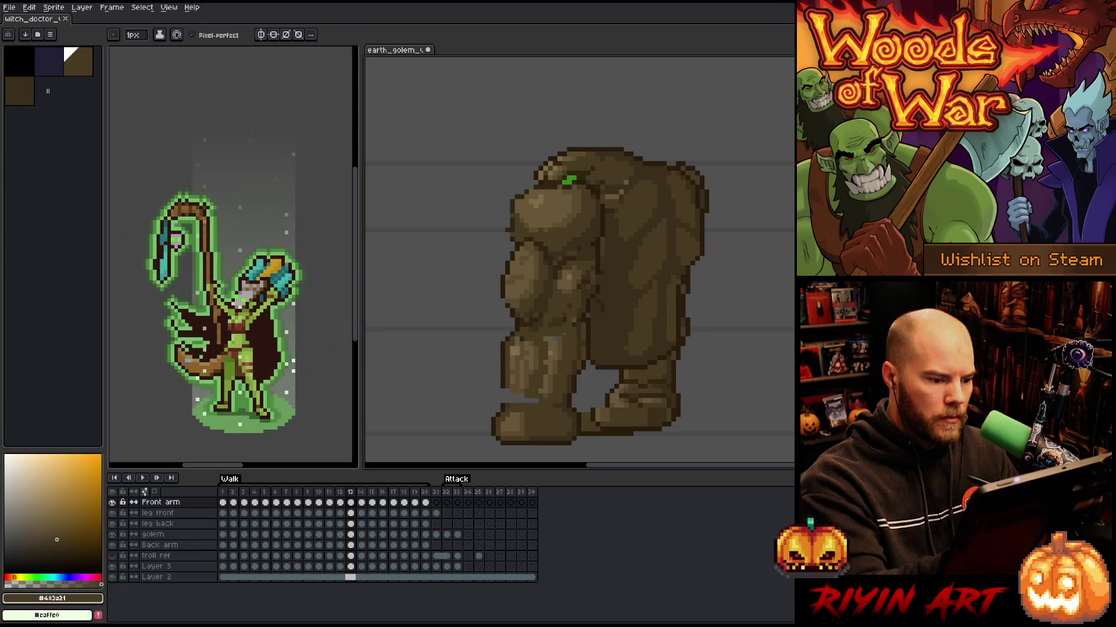
pyautogui.keyDown('alt'); pyautogui.click(598, 284); pyautogui.keyUp('alt')
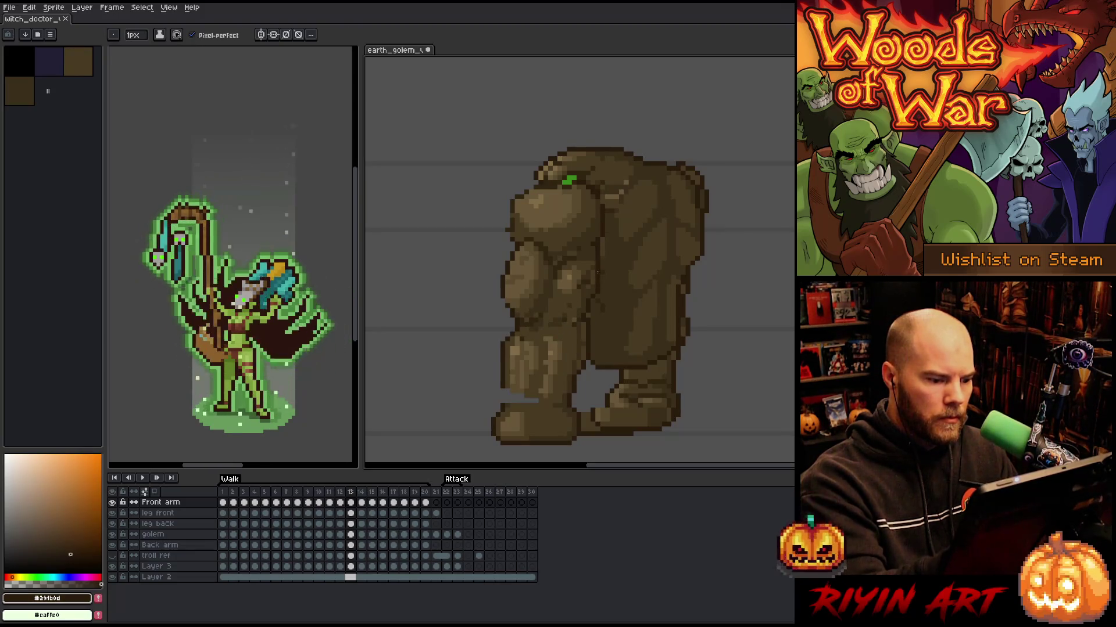
pyautogui.keyDown('alt'); pyautogui.click(593, 250); pyautogui.keyUp('alt')
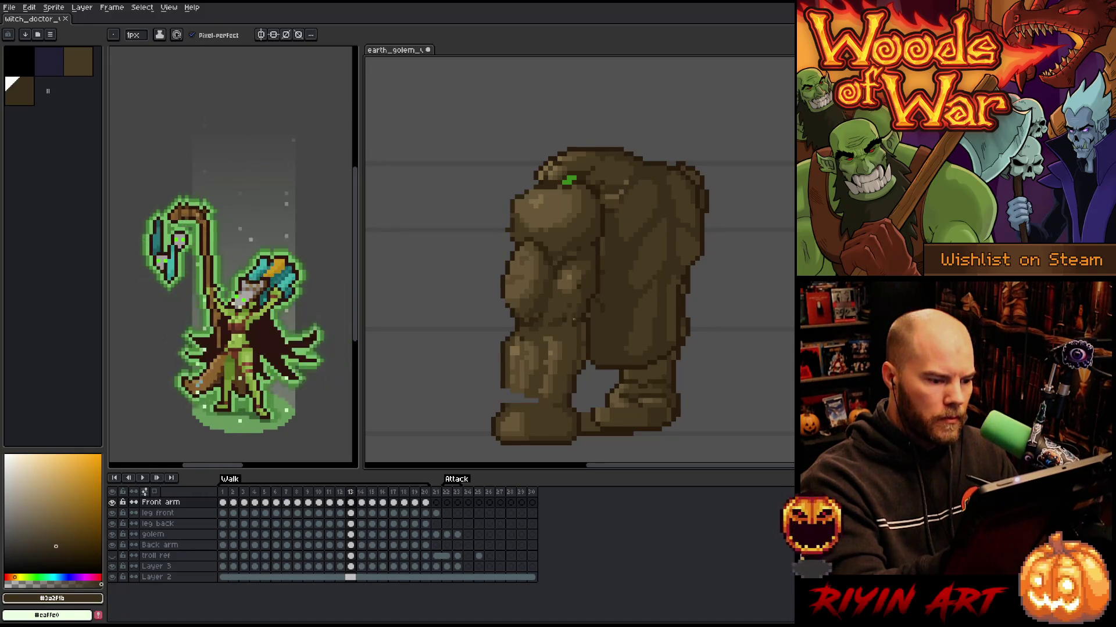
pyautogui.keyDown('alt'); pyautogui.click(511, 382); pyautogui.keyUp('alt')
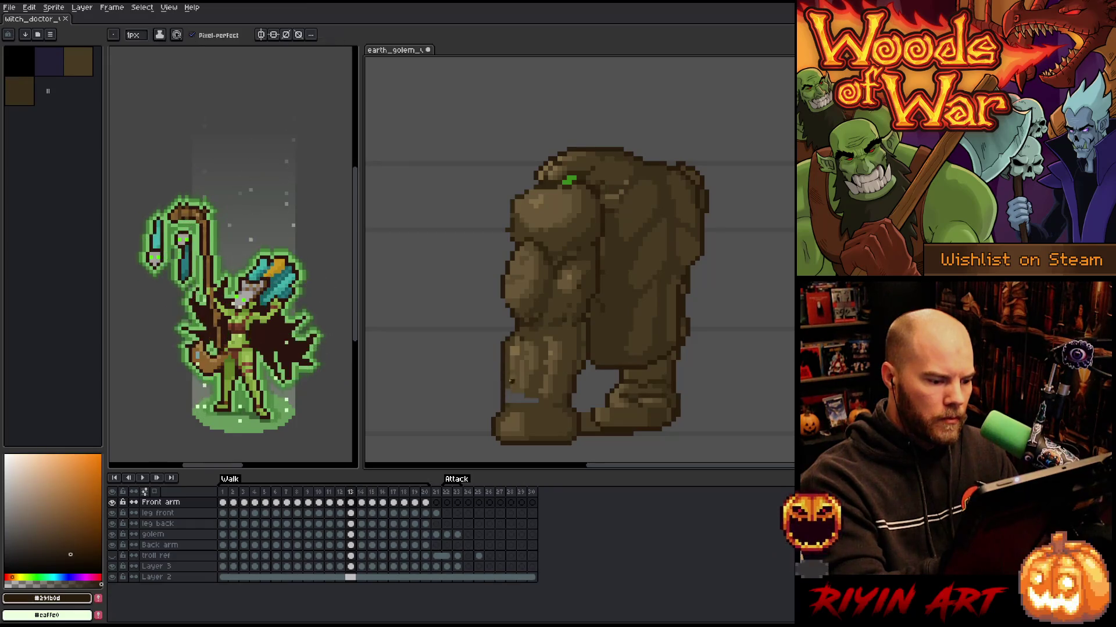
# Fill and touch up the arm in light and dark browns, then check neighbouring frames
pyautogui.press('g')
pyautogui.keyDown('alt'); pyautogui.click(631, 383); pyautogui.keyUp('alt')
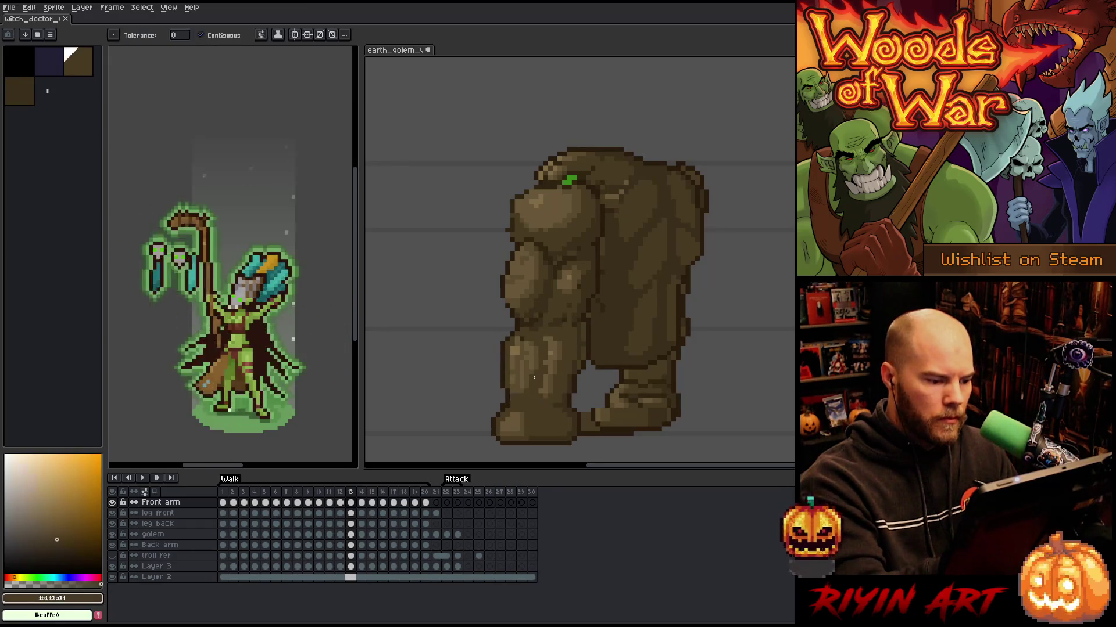
pyautogui.press('b')
pyautogui.keyDown('alt'); pyautogui.click(511, 230); pyautogui.keyUp('alt')
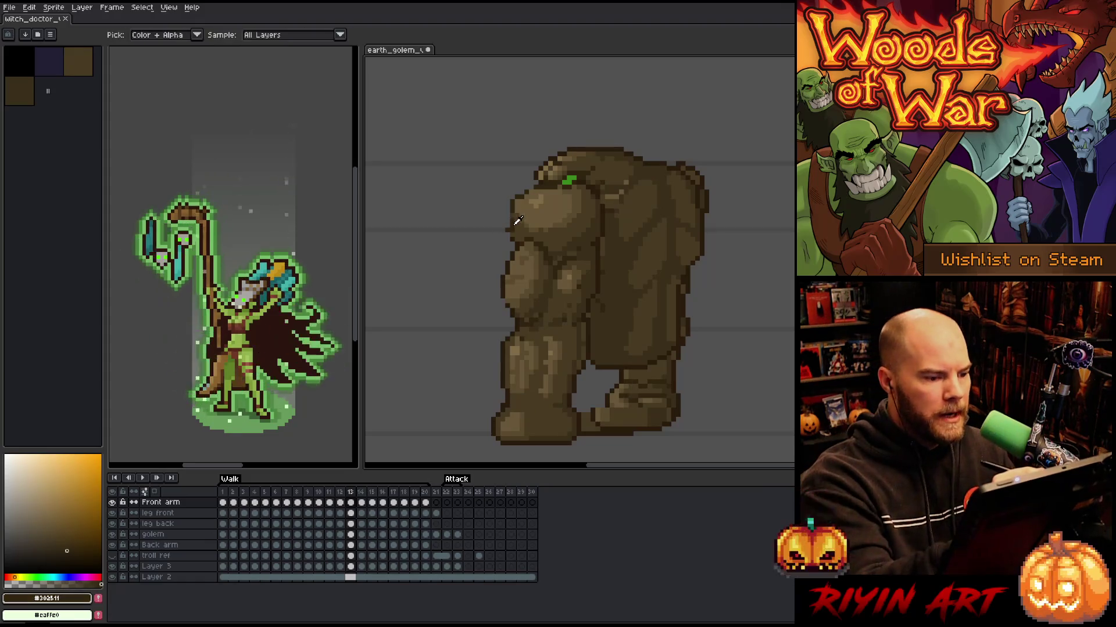
pyautogui.keyDown('alt'); pyautogui.click(517, 229); pyautogui.keyUp('alt')
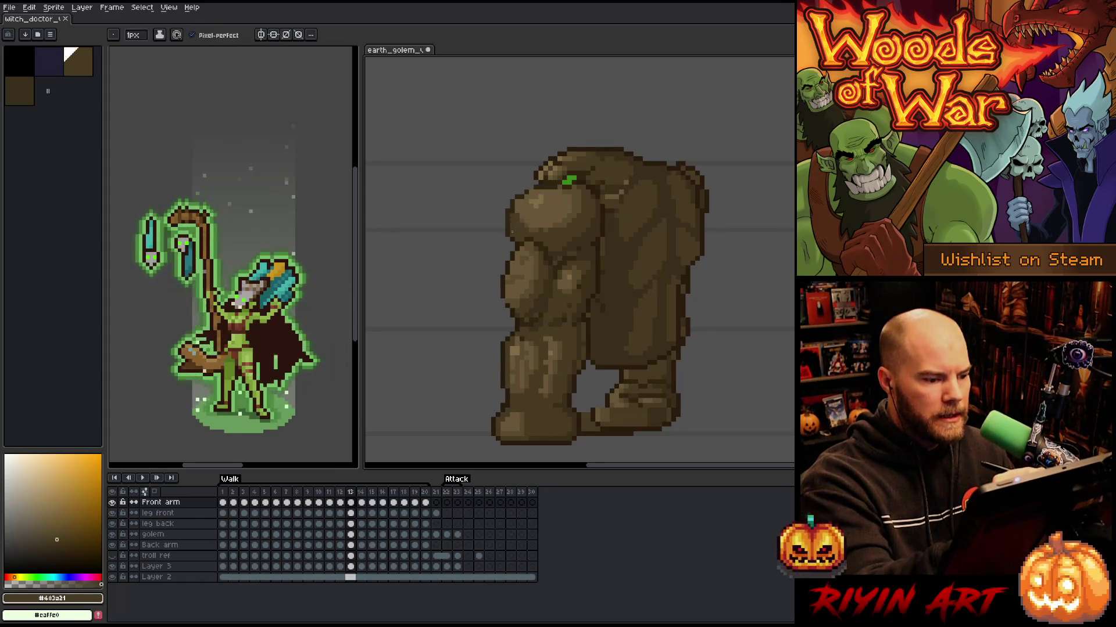
pyautogui.press('.')
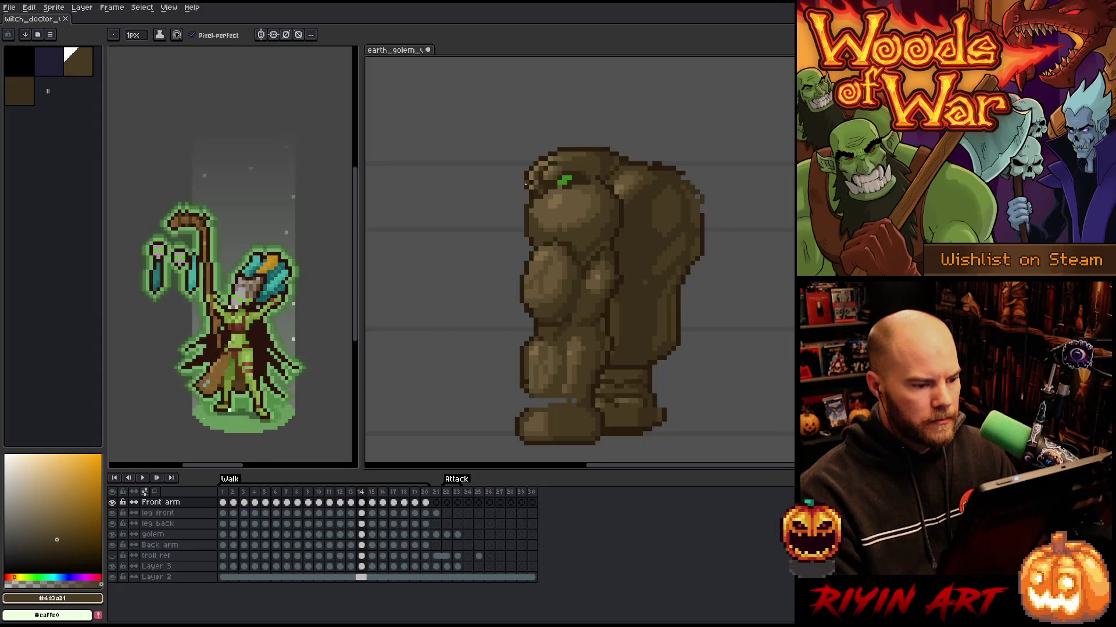
pyautogui.press('.')
pyautogui.press(',')
pyautogui.press(',')
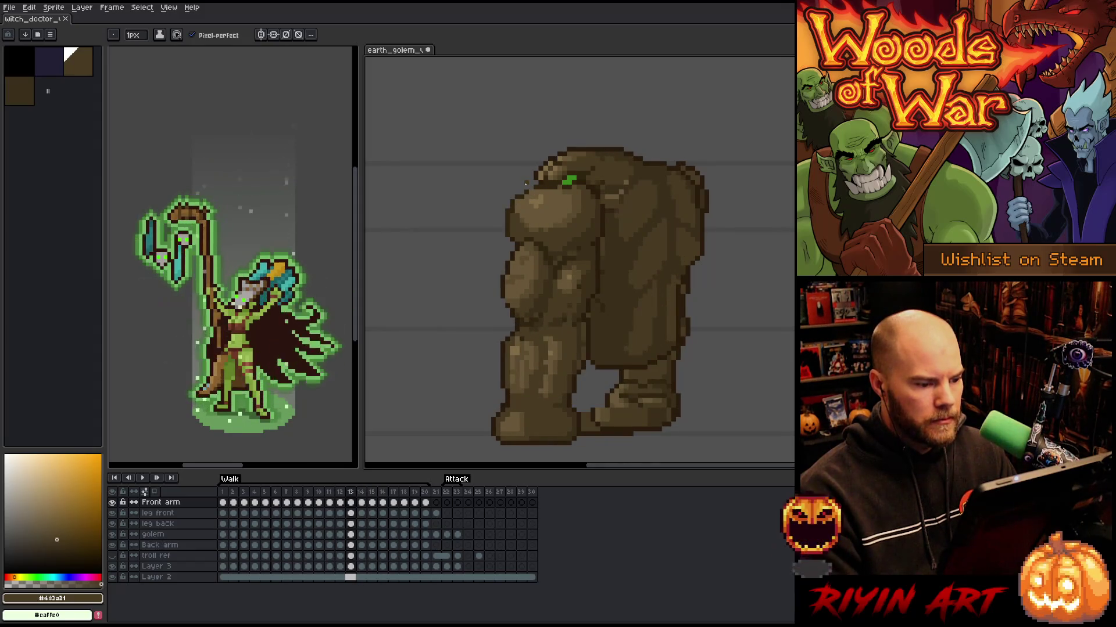
# Lasso the front arm on frame 14, touch it up in dark and light browns, and play the walk cycle
pyautogui.press('m')
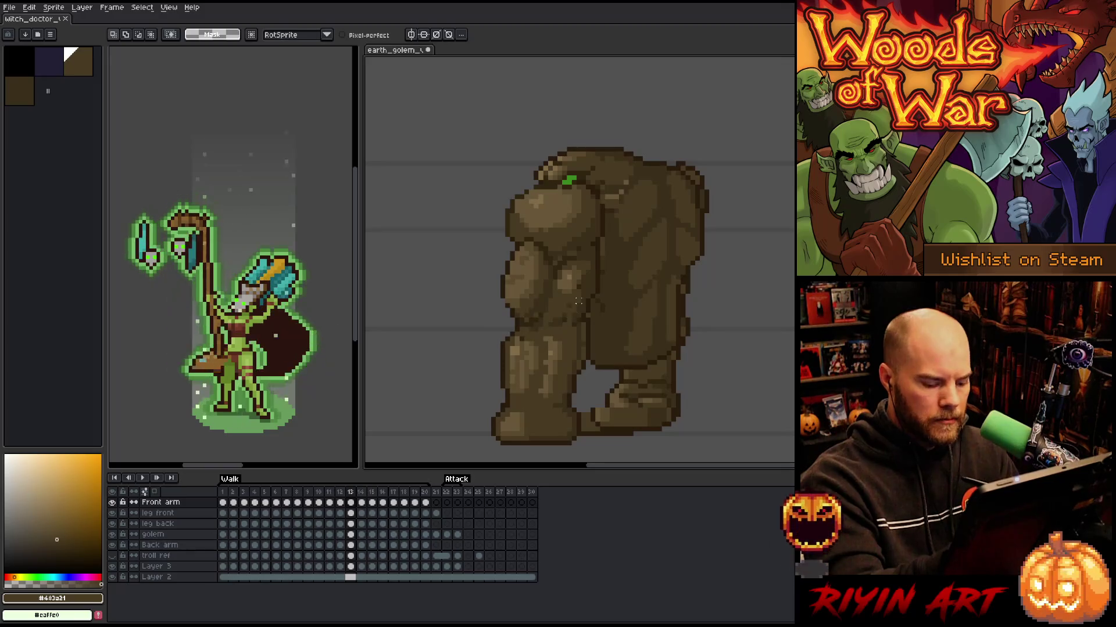
pyautogui.press('.')
pyautogui.moveTo(598, 308)
pyautogui.mouseDown()
pyautogui.moveTo(602, 274)
pyautogui.moveTo(571, 239)
pyautogui.moveTo(551, 276)
pyautogui.moveTo(549, 357)
pyautogui.moveTo(598, 378)
pyautogui.moveTo(597, 325)
pyautogui.mouseUp()
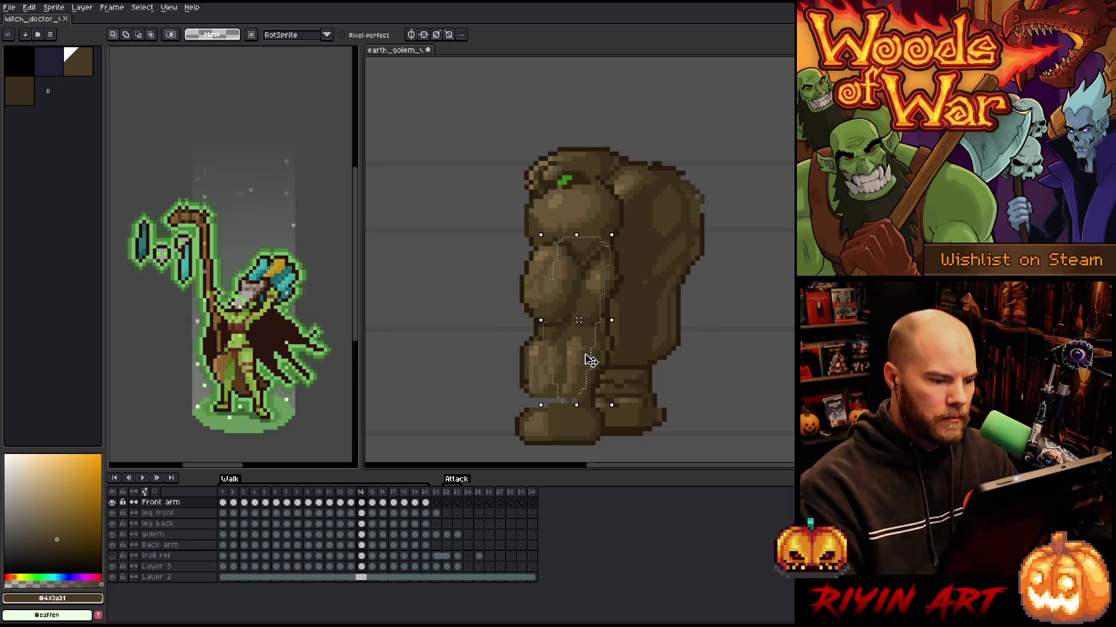
pyautogui.press('b')
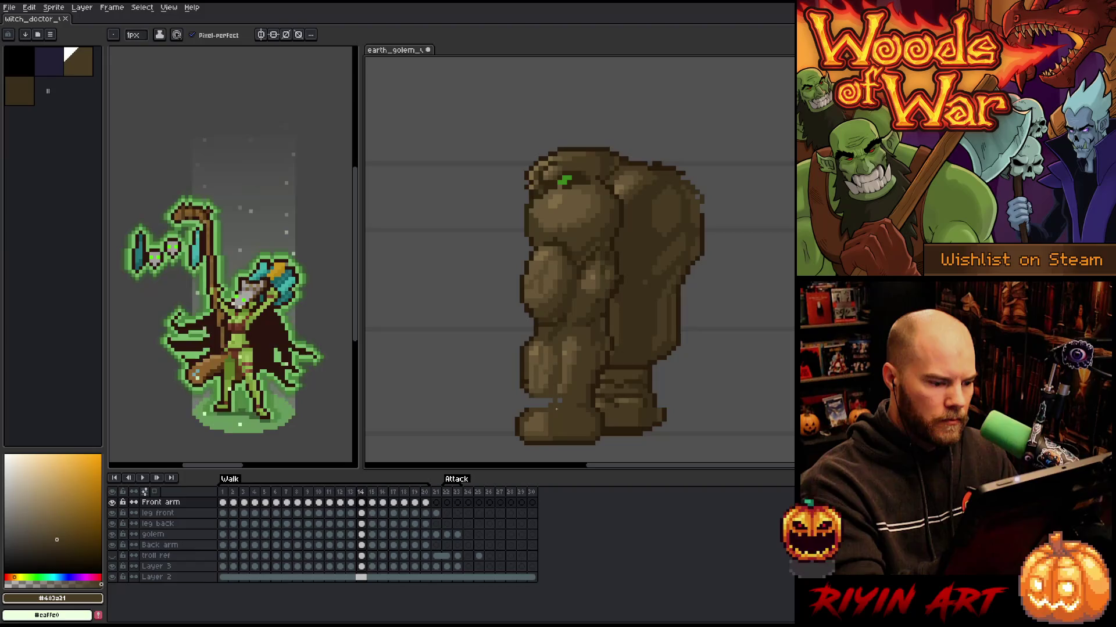
pyautogui.keyDown('alt'); pyautogui.click(535, 401); pyautogui.keyUp('alt')
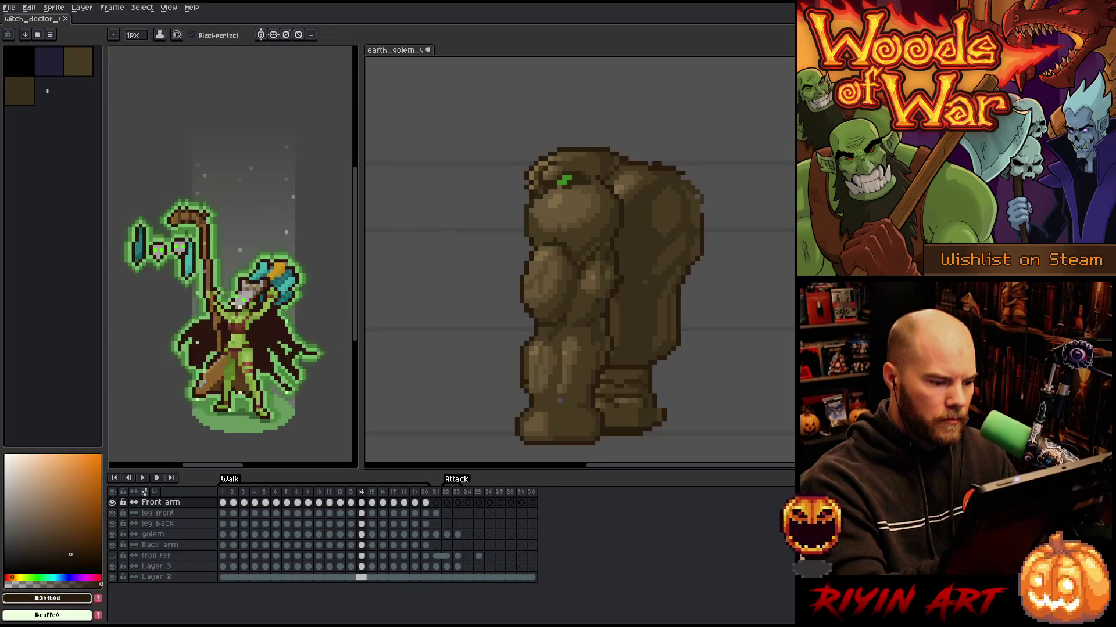
pyautogui.keyDown('alt'); pyautogui.click(560, 399); pyautogui.keyUp('alt')
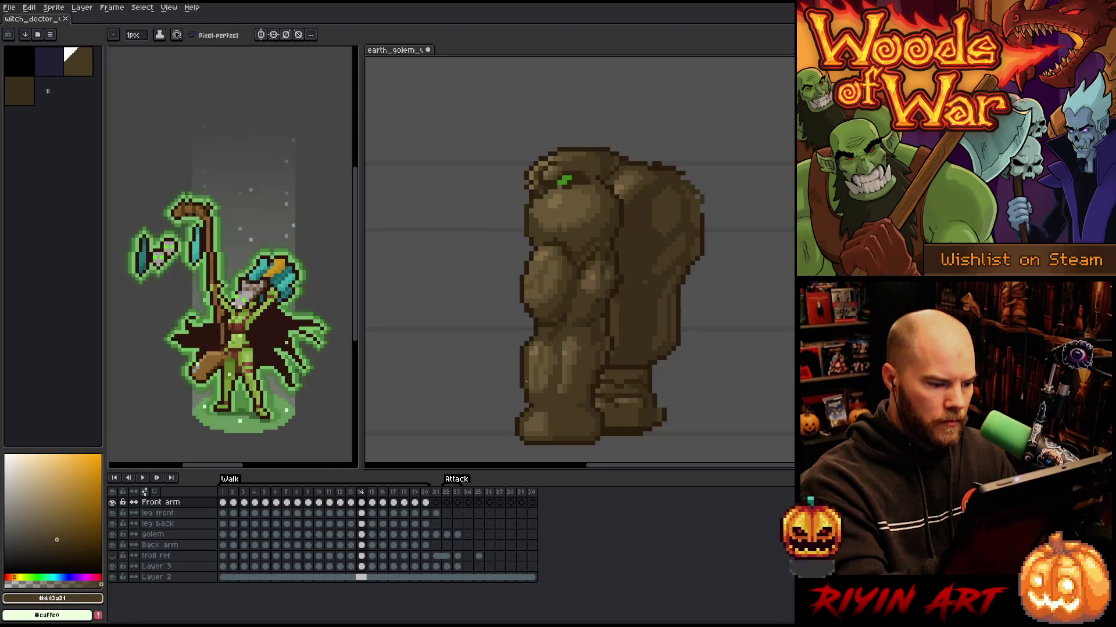
pyautogui.press('Return')
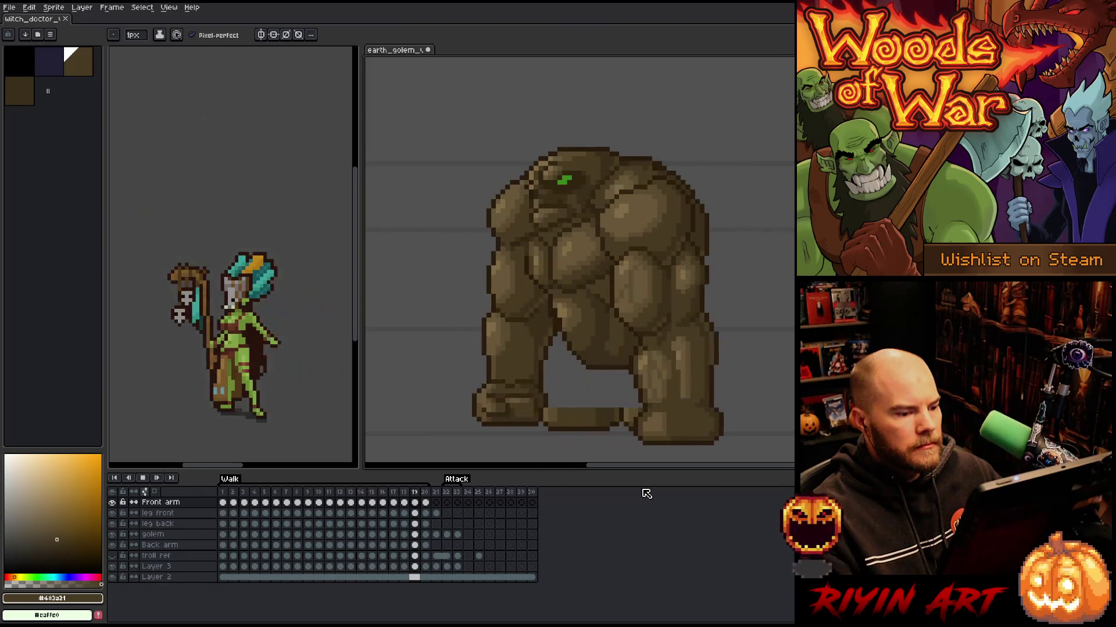
# Stop playback and add a new Layer 4 above the leg front layer
pyautogui.press('Return')
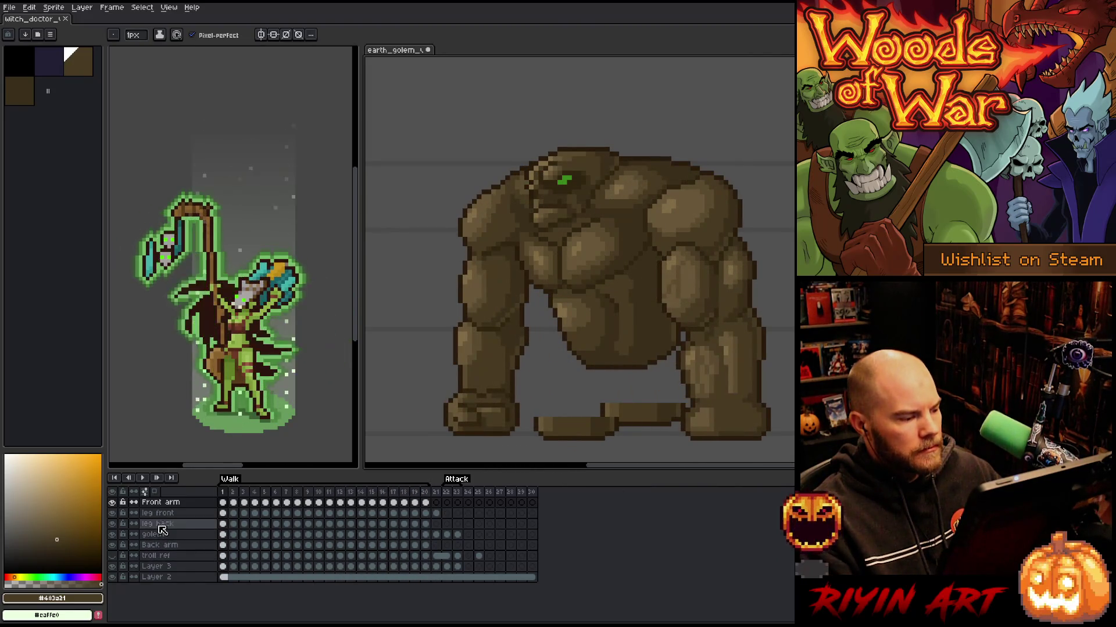
pyautogui.click(166, 514)
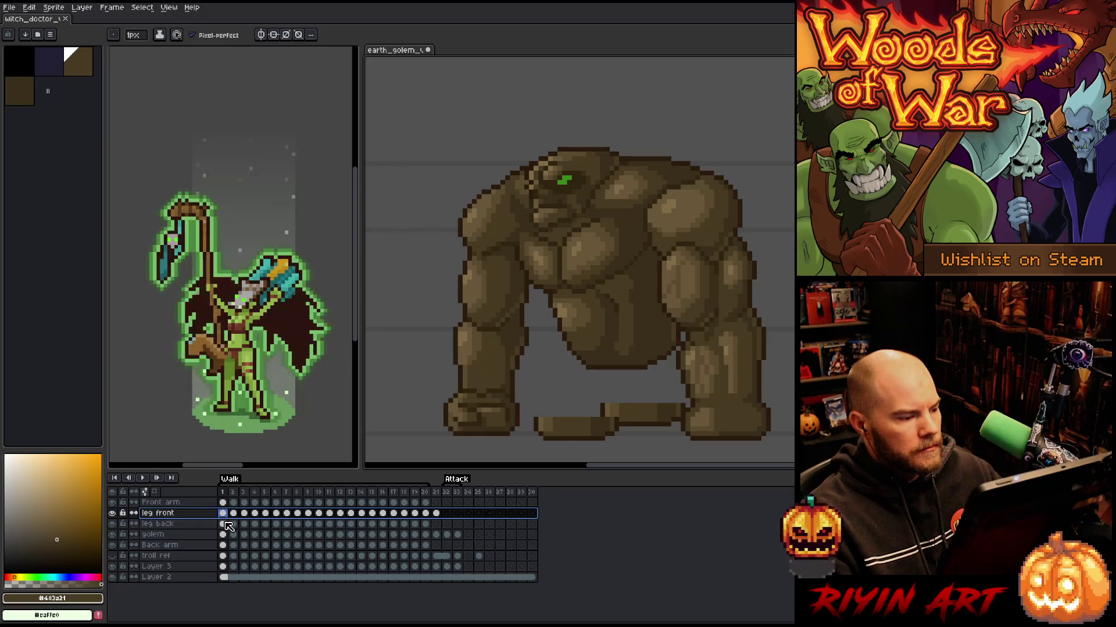
pyautogui.hotkey('shift', 'n')
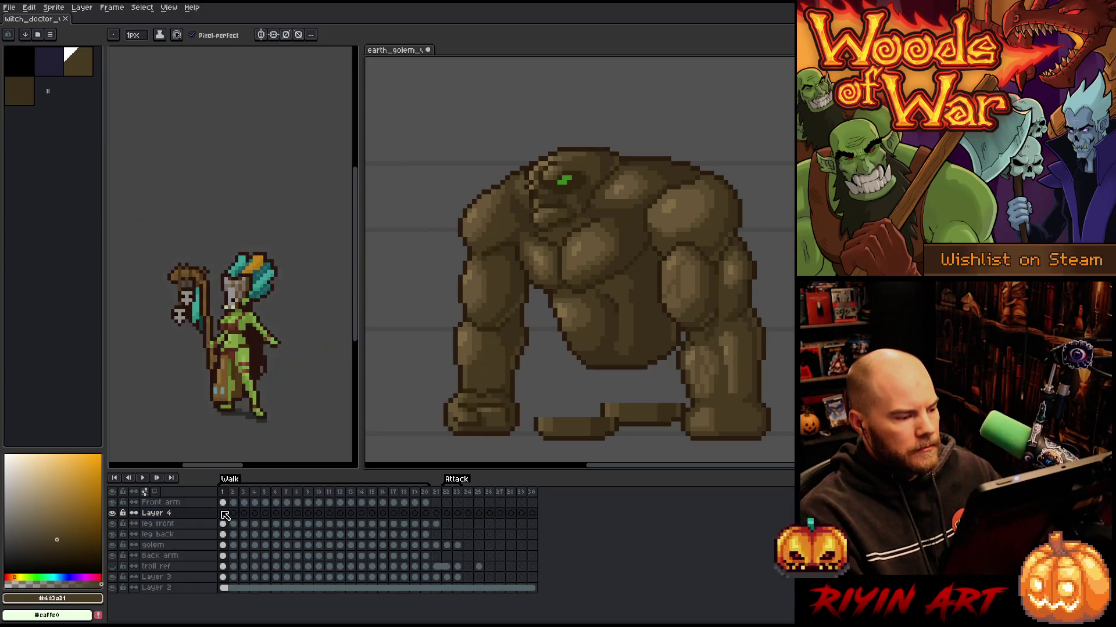
# Trace a lasso around the golem's front leg as posed on frame 21
pyautogui.click(436, 524)
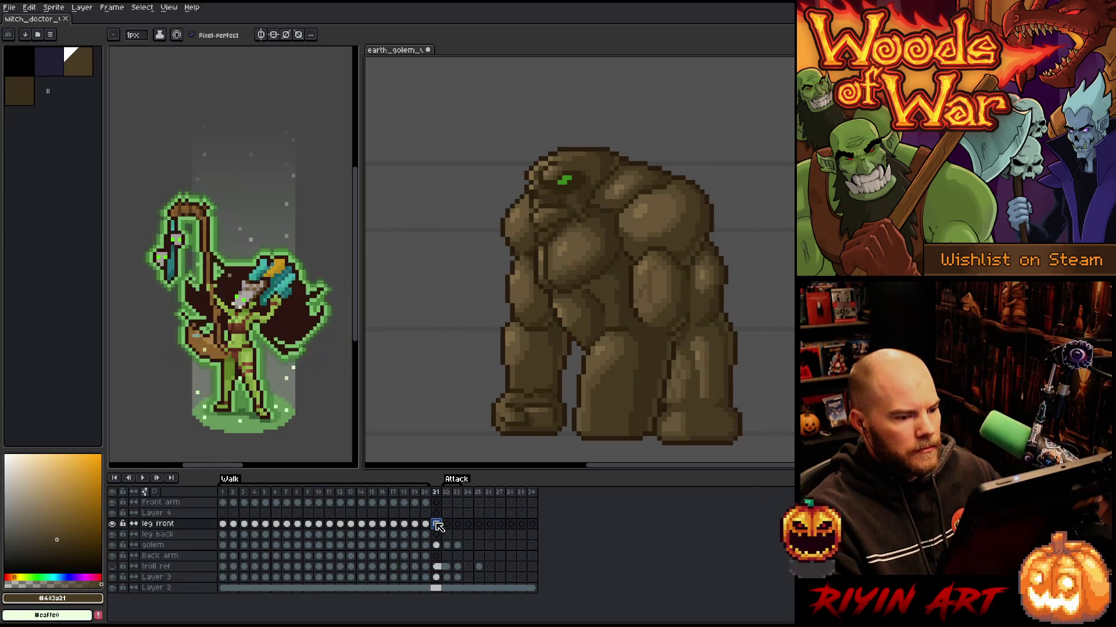
pyautogui.moveTo(661, 447)
pyautogui.mouseDown()
pyautogui.moveTo(677, 389)
pyautogui.moveTo(665, 342)
pyautogui.moveTo(608, 336)
pyautogui.mouseUp()
pyautogui.hotkey('ctrl', 'd')
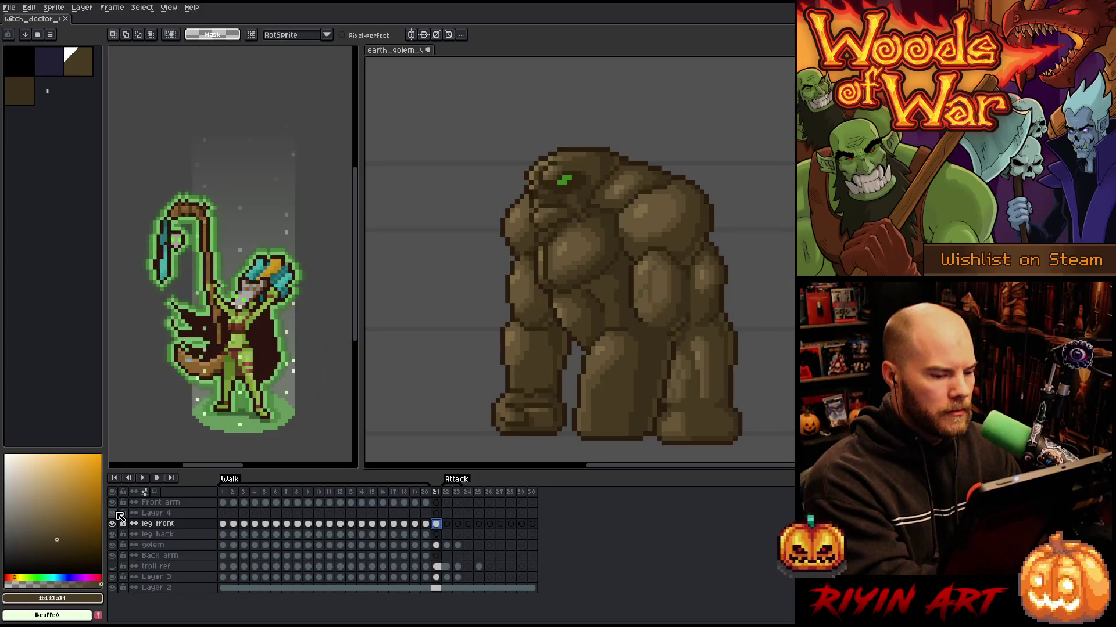
pyautogui.moveTo(658, 433)
pyautogui.mouseDown()
pyautogui.moveTo(679, 349)
pyautogui.moveTo(636, 336)
pyautogui.moveTo(638, 407)
pyautogui.moveTo(659, 410)
pyautogui.moveTo(678, 369)
pyautogui.moveTo(638, 328)
pyautogui.moveTo(604, 330)
pyautogui.moveTo(572, 380)
pyautogui.moveTo(607, 452)
pyautogui.mouseUp()
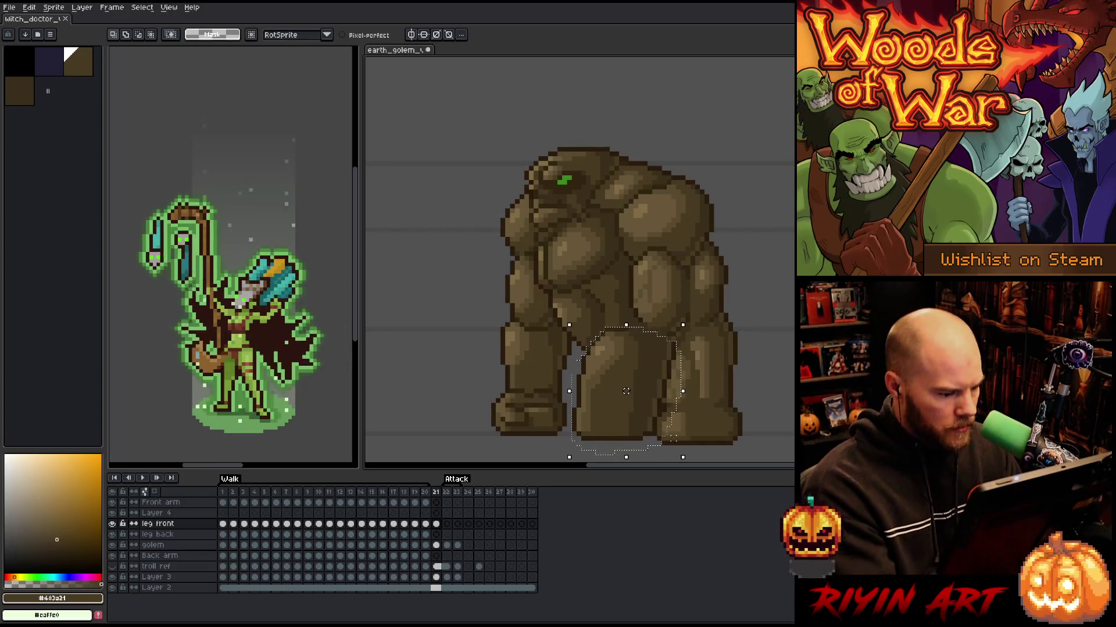
pyautogui.click(222, 513)
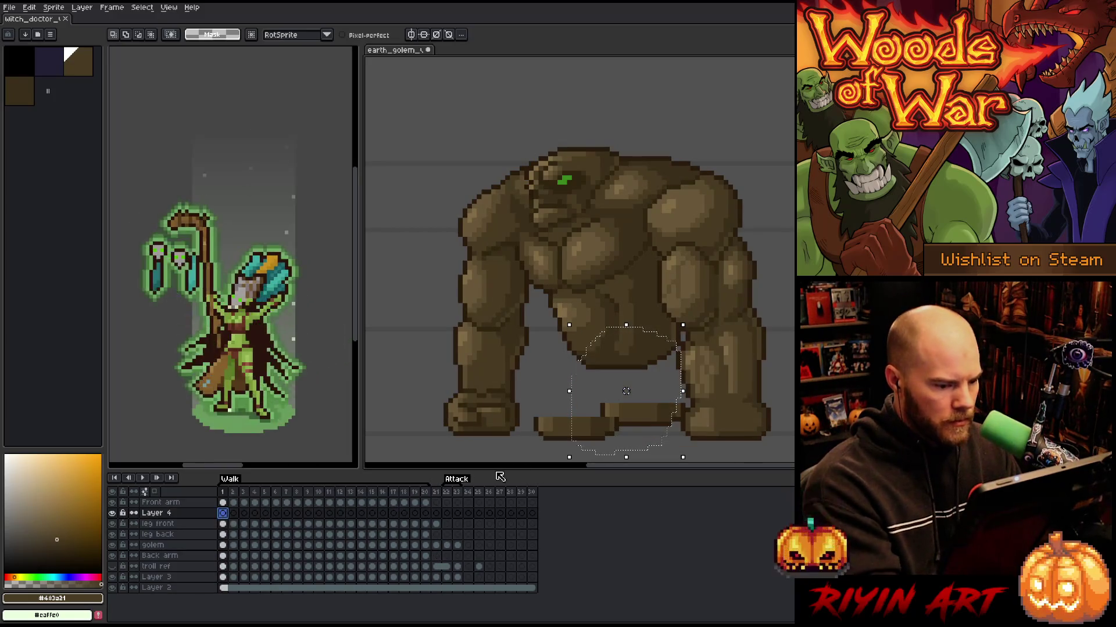
# Move the front leg left, rotate it about -21°, and nudge it into place on frame 1
pyautogui.moveTo(626, 391)
pyautogui.mouseDown()
pyautogui.moveTo(647, 384)
pyautogui.moveTo(640, 399)
pyautogui.moveTo(602, 396)
pyautogui.mouseUp()
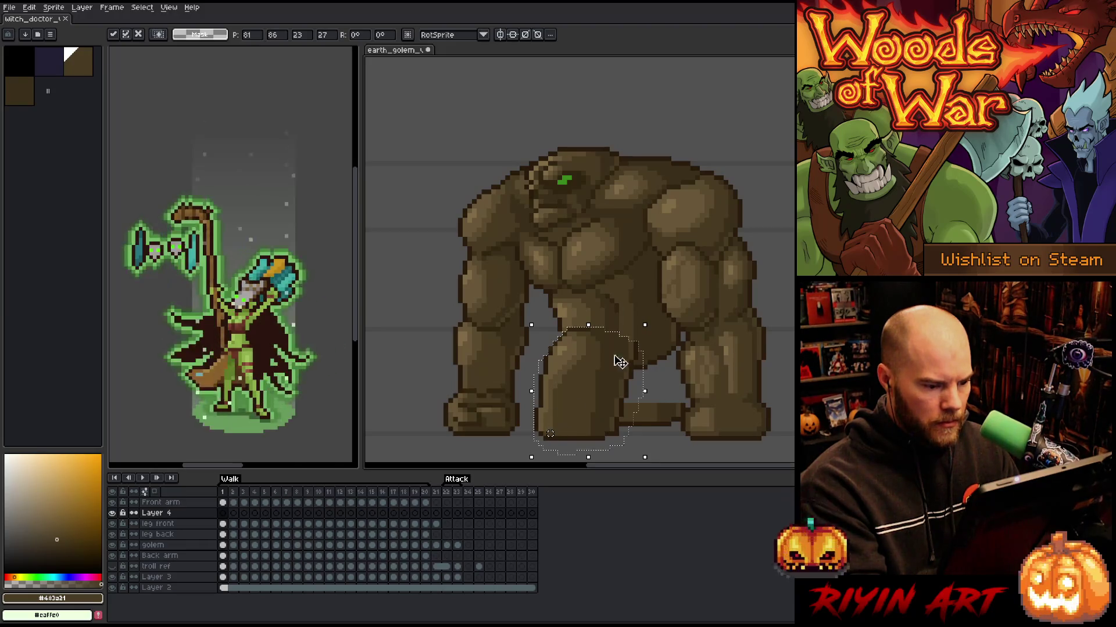
pyautogui.moveTo(650, 316); pyautogui.dragTo(705, 351)
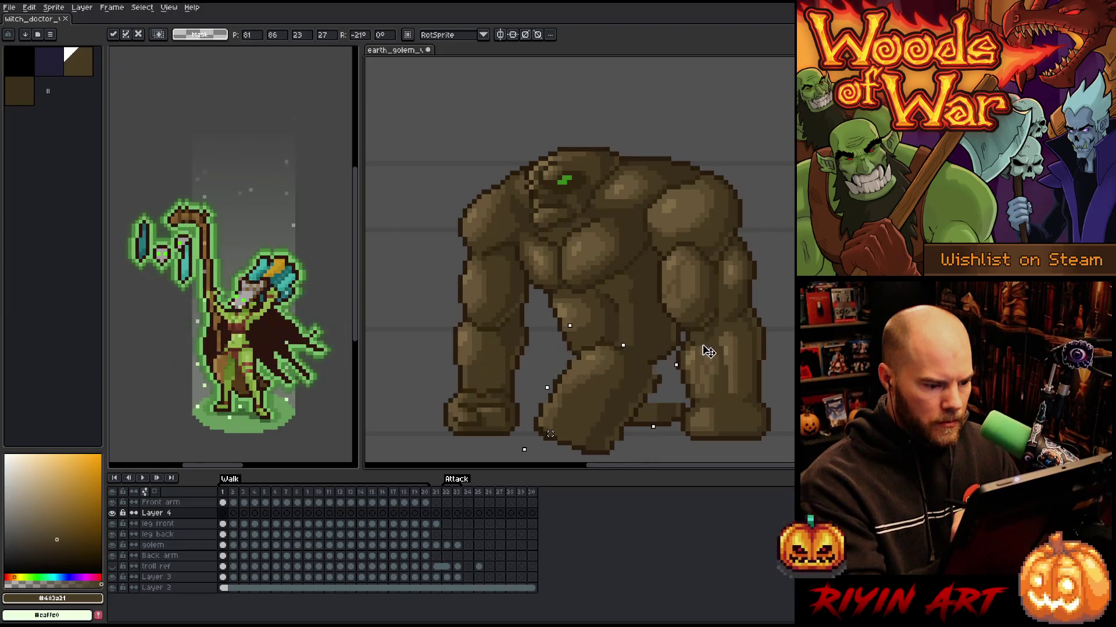
pyautogui.moveTo(632, 364); pyautogui.dragTo(625, 364)
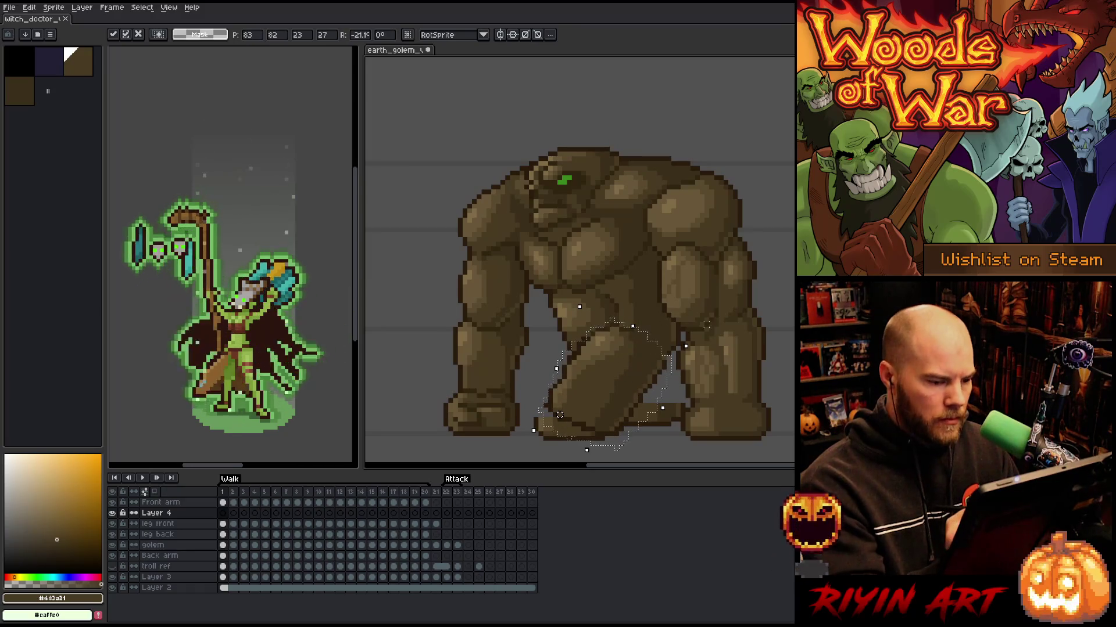
pyautogui.press('Left')
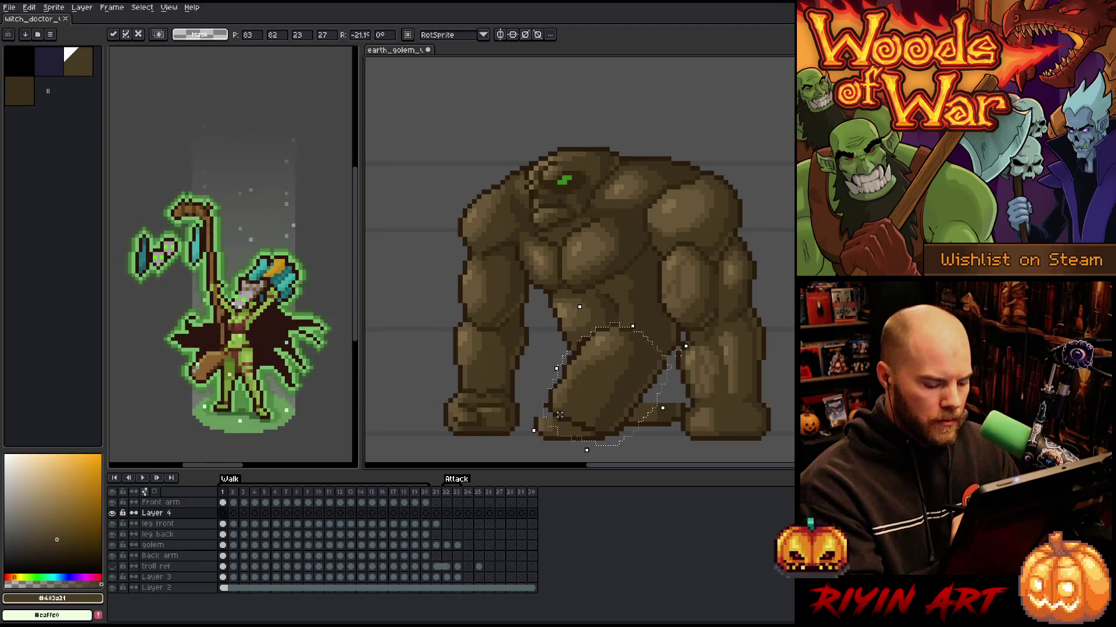
pyautogui.press('.')
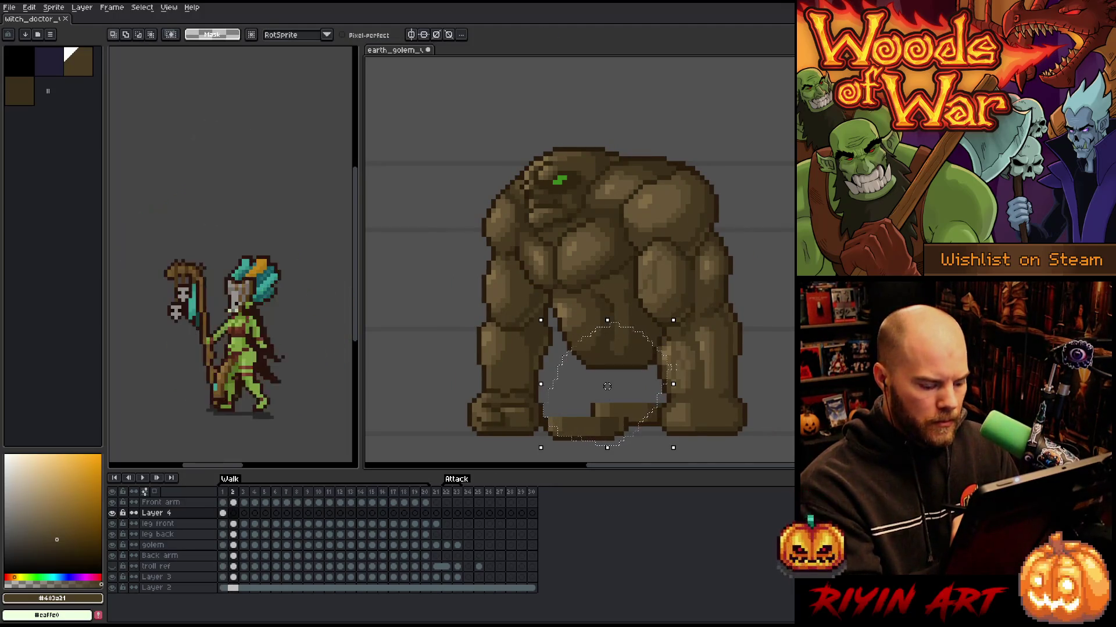
# Move the front leg right and down and tilt it about -11° on frame 2
pyautogui.moveTo(607, 386); pyautogui.dragTo(633, 392)
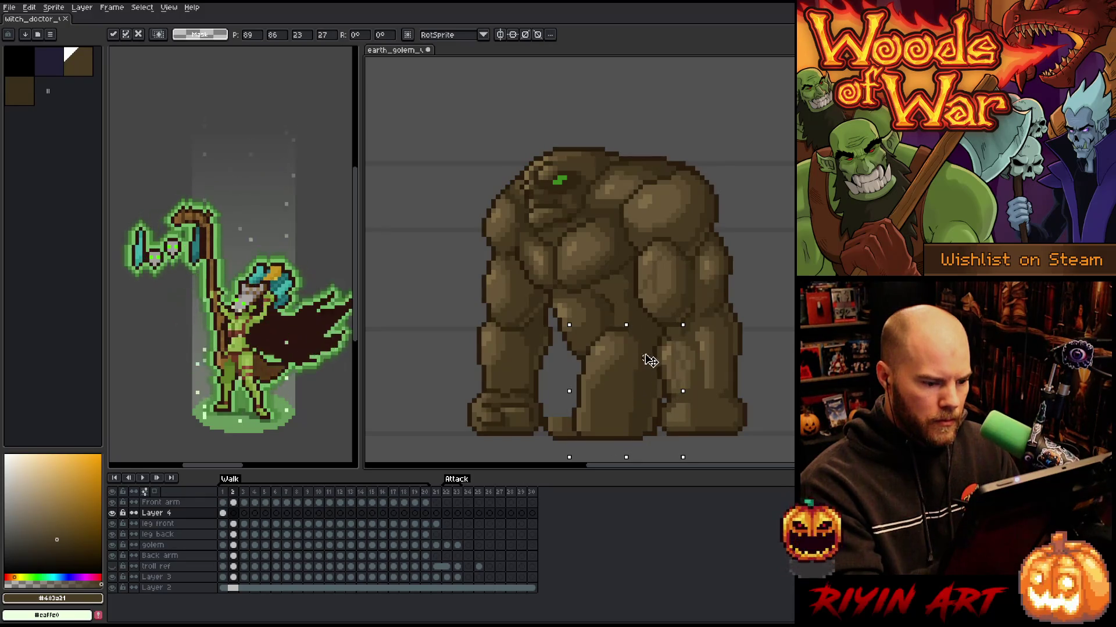
pyautogui.moveTo(699, 315); pyautogui.dragTo(705, 330)
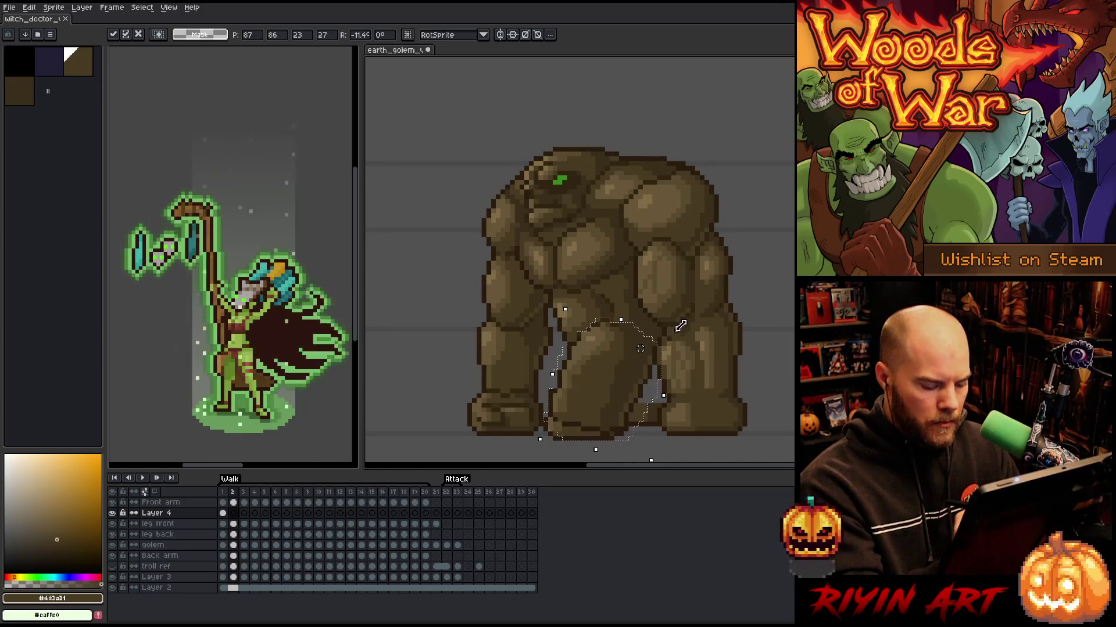
pyautogui.press('Return')
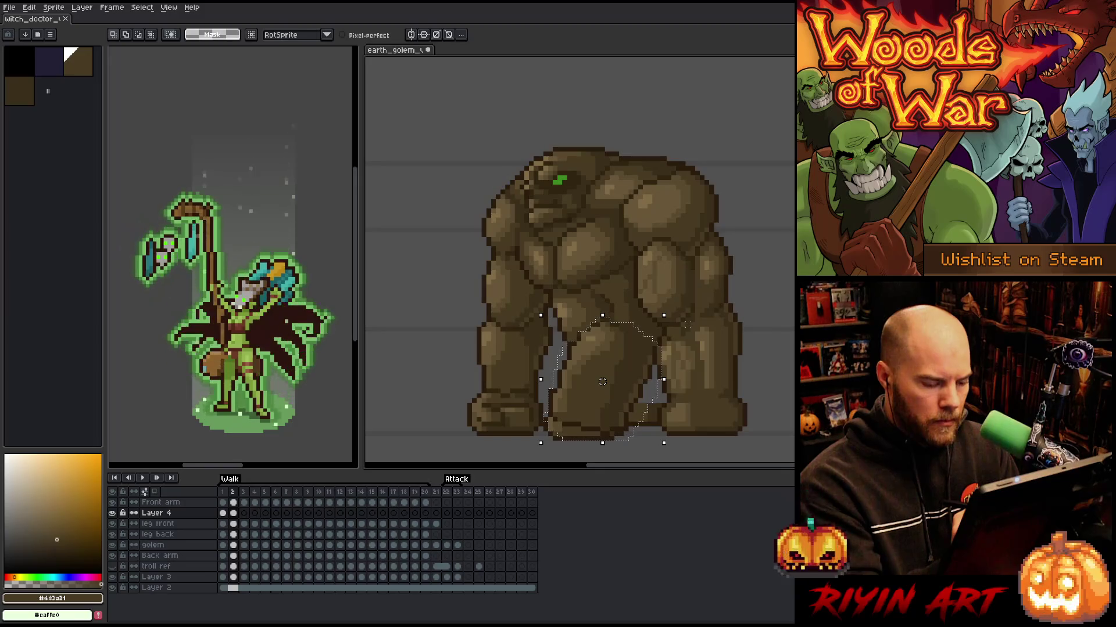
pyautogui.press('.')
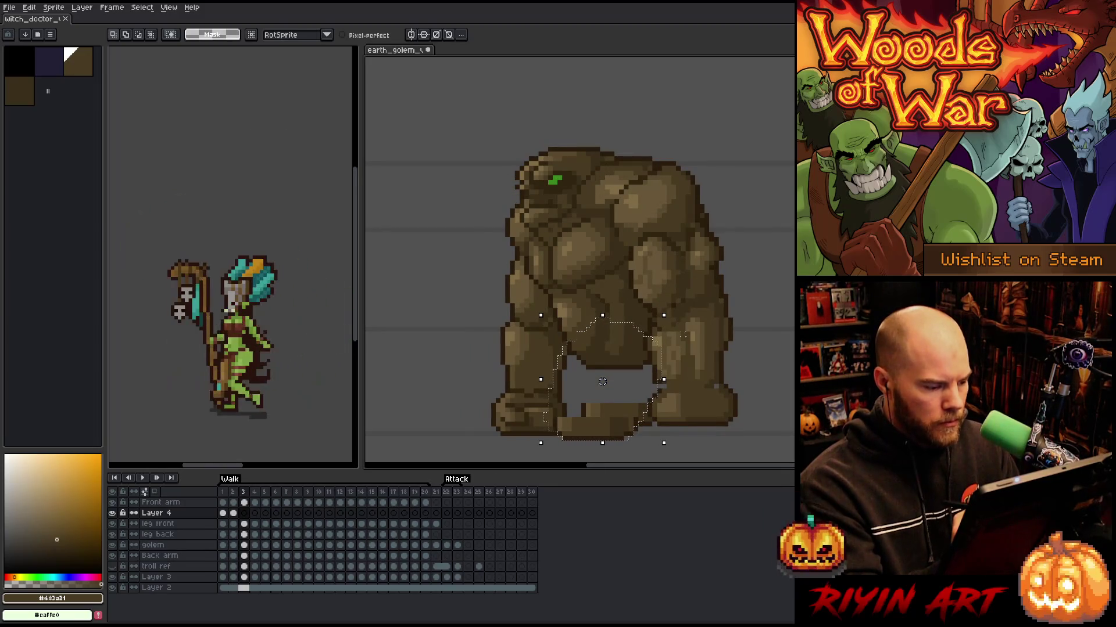
# Move the leg right and down and tilt it about -10° on frame 3
pyautogui.moveTo(602, 382); pyautogui.dragTo(626, 391)
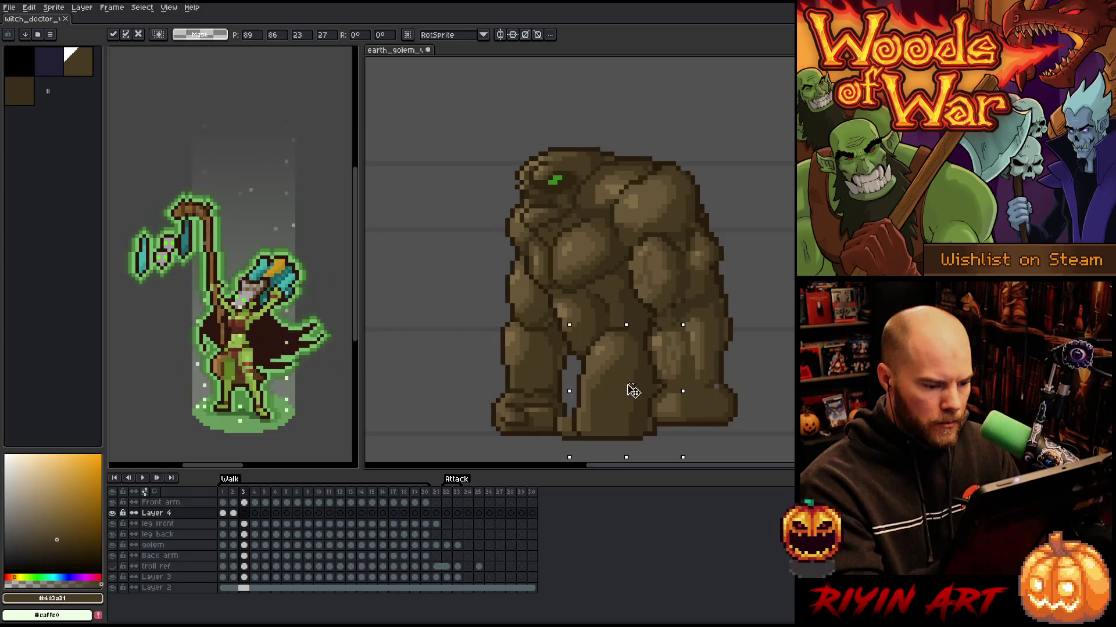
pyautogui.moveTo(691, 318); pyautogui.dragTo(695, 327)
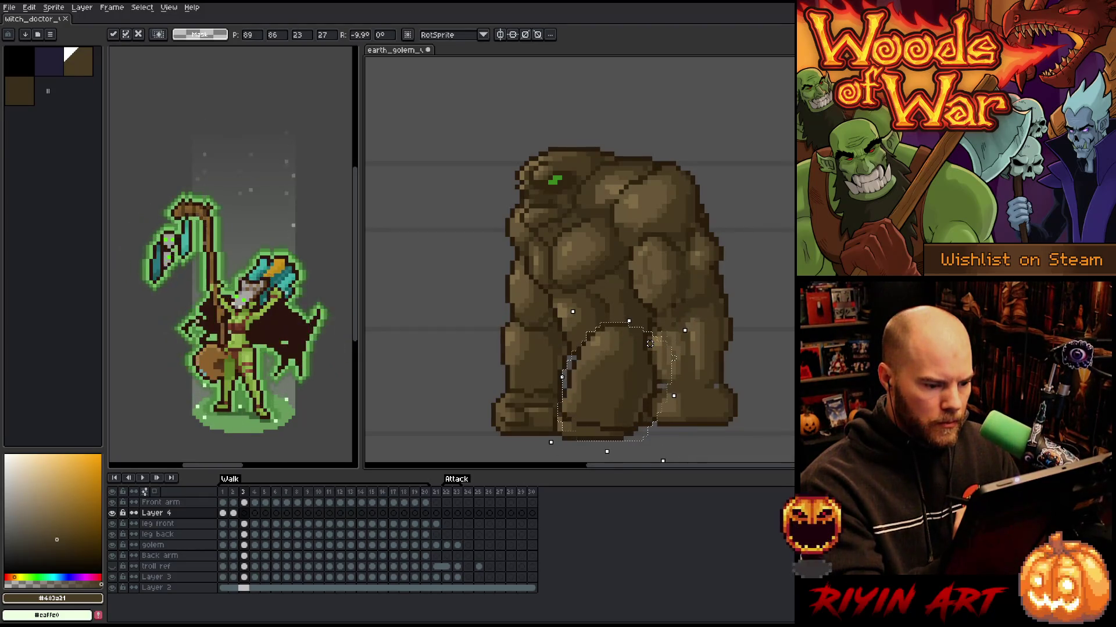
pyautogui.press('Return')
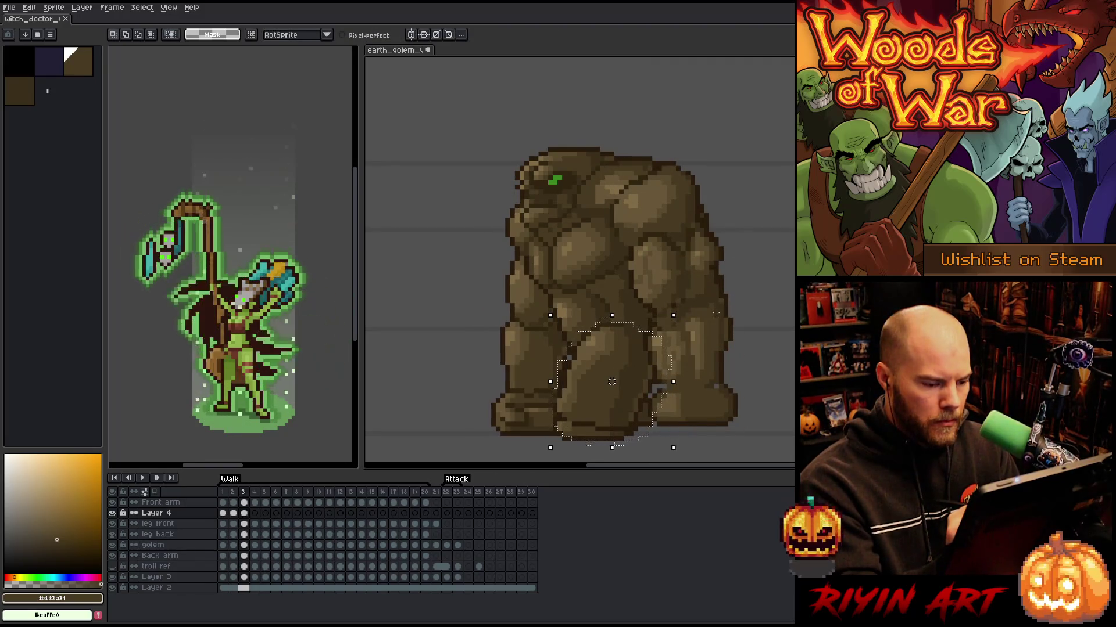
pyautogui.press('.')
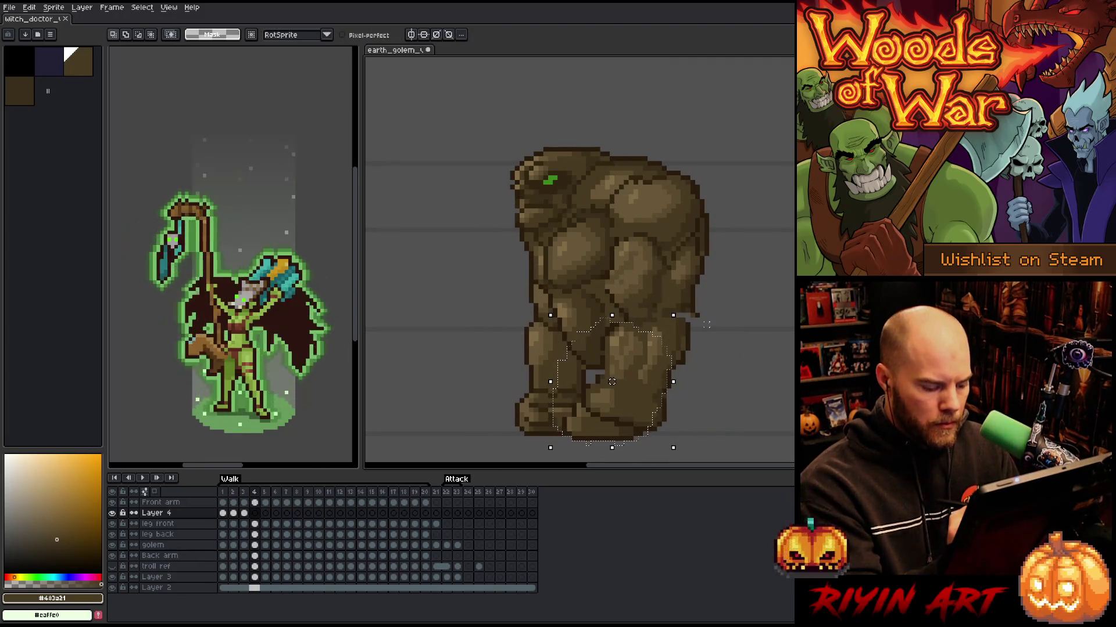
# Shift the front leg right and one pixel down on frame 4
pyautogui.moveTo(647, 345); pyautogui.dragTo(661, 354)
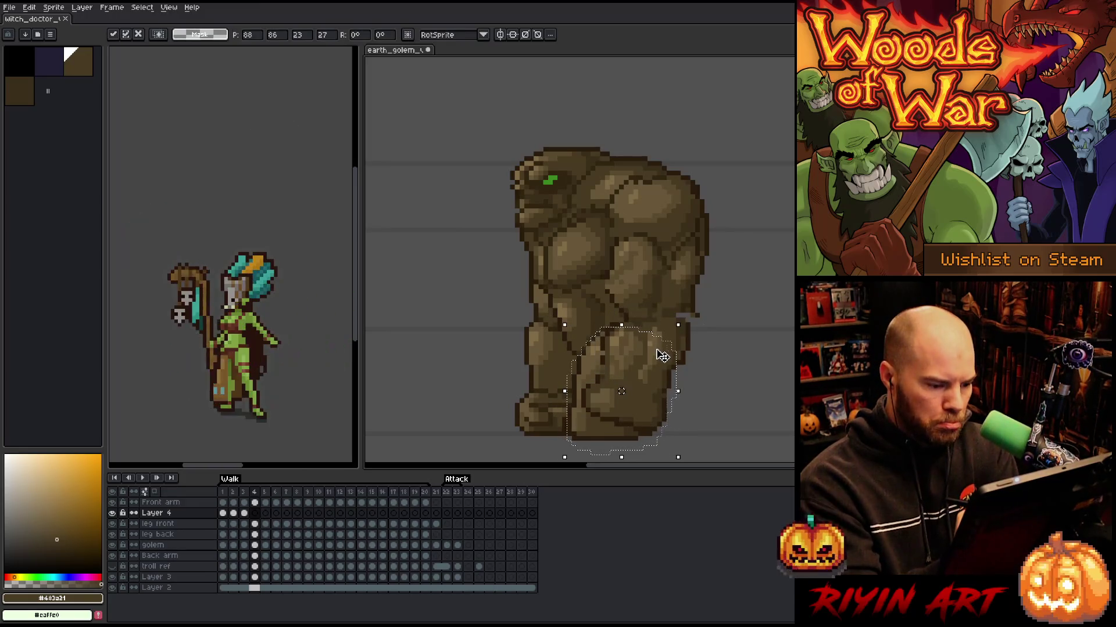
pyautogui.press('Down')
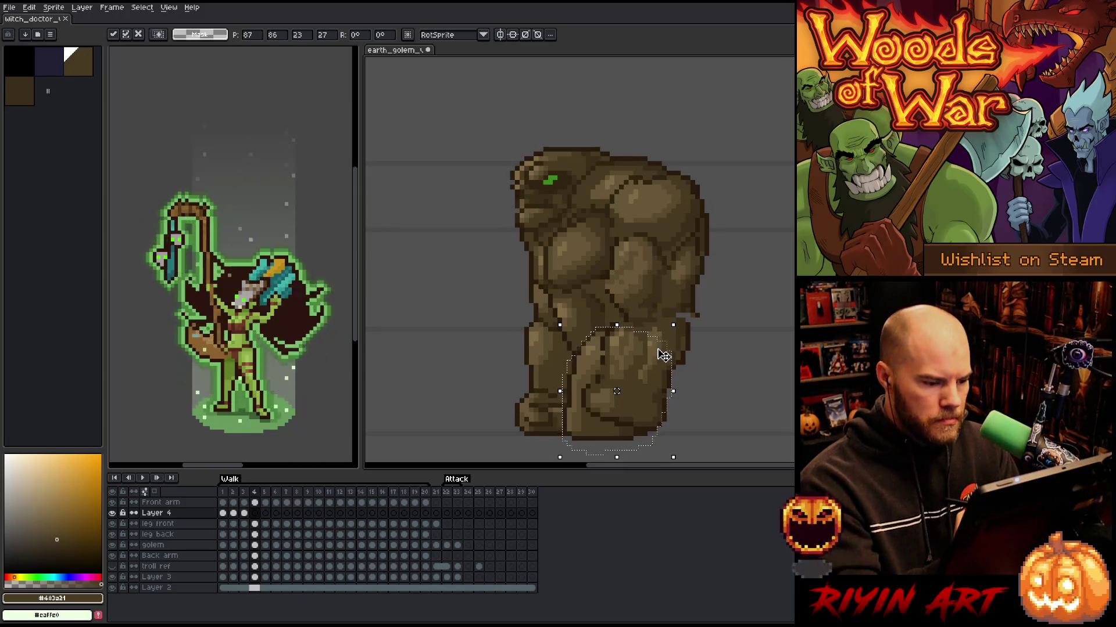
pyautogui.press('.')
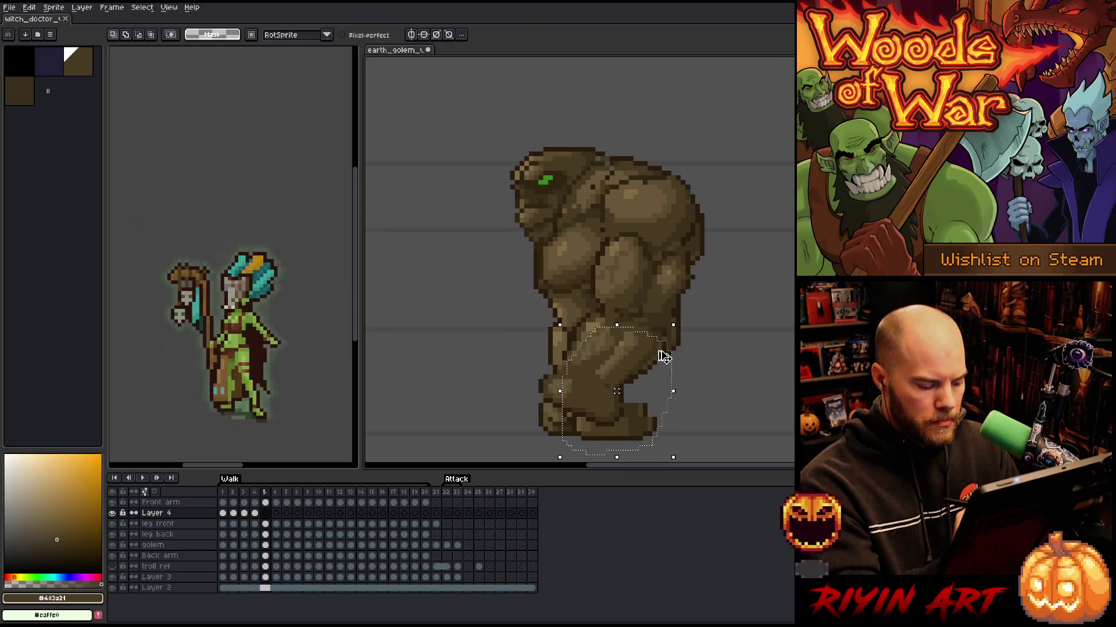
pyautogui.press(',')
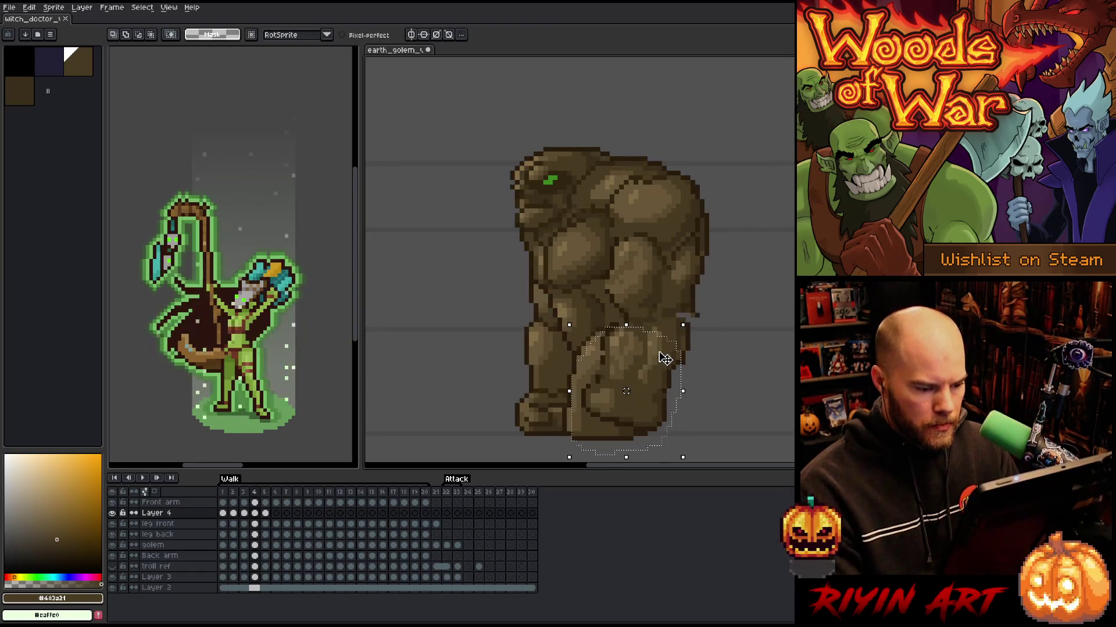
pyautogui.press('.')
pyautogui.press('.')
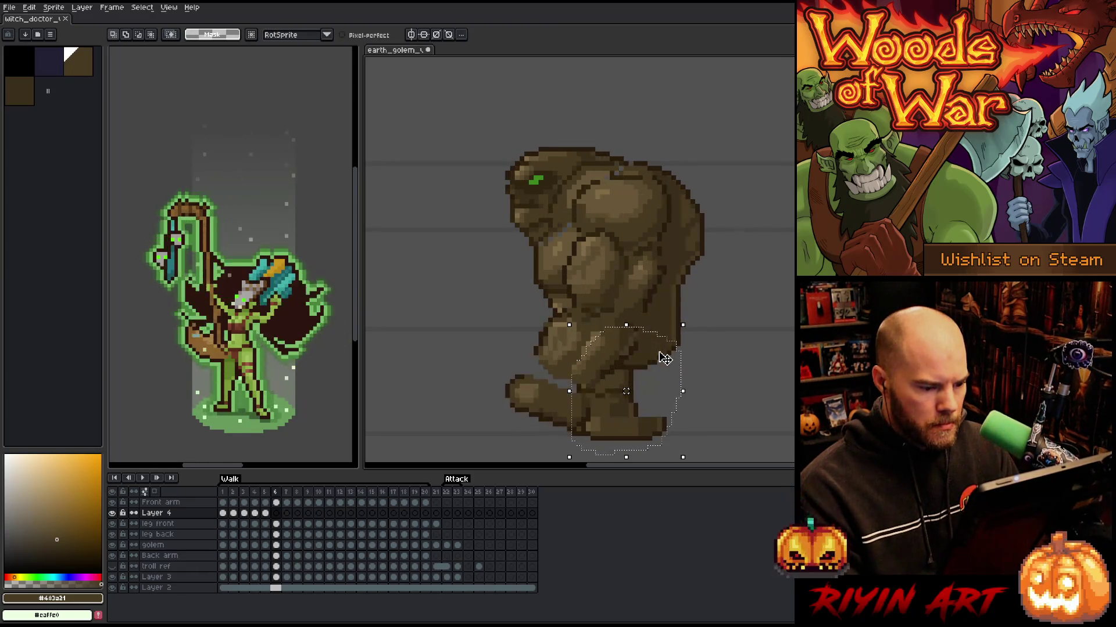
# Adjust the leg on frame 5, box-select the legs area, and continue to frames 6 and 7
pyautogui.click(665, 358)
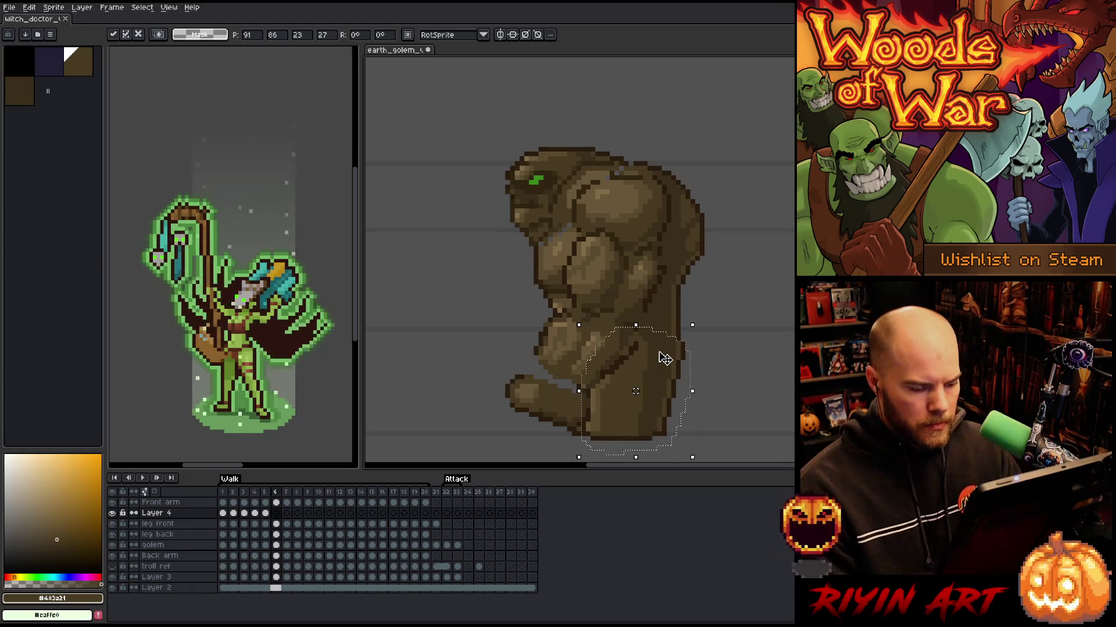
pyautogui.moveTo(792, 230); pyautogui.dragTo(479, 418)
pyautogui.moveTo(794, 145)
pyautogui.mouseDown()
pyautogui.moveTo(632, 286)
pyautogui.moveTo(513, 266)
pyautogui.moveTo(754, 296)
pyautogui.mouseUp()
pyautogui.click(768, 419)
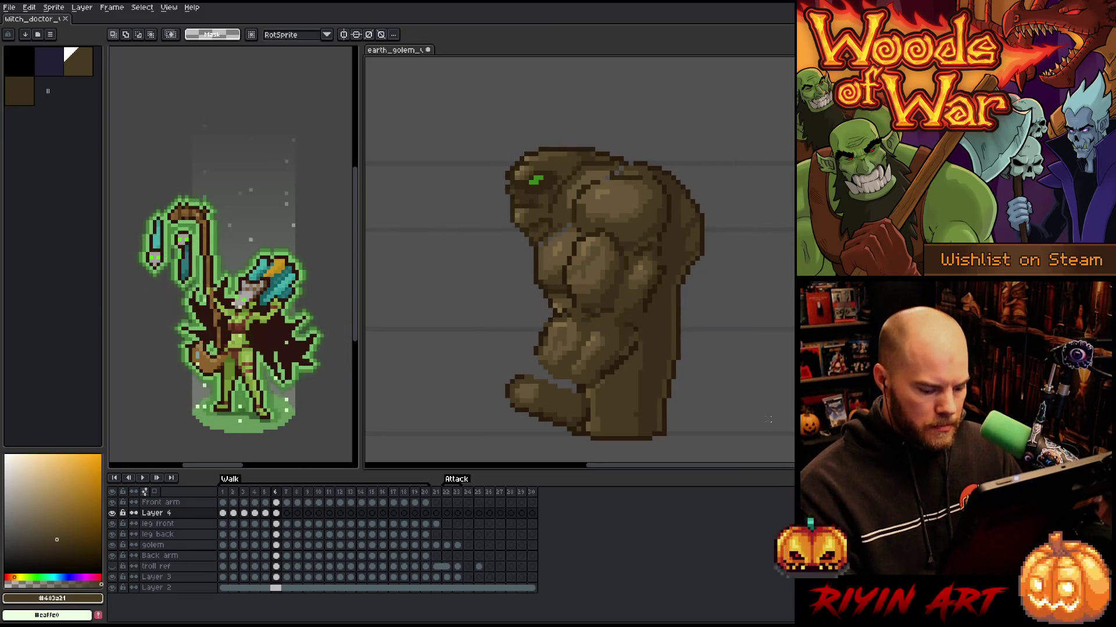
pyautogui.click(276, 513)
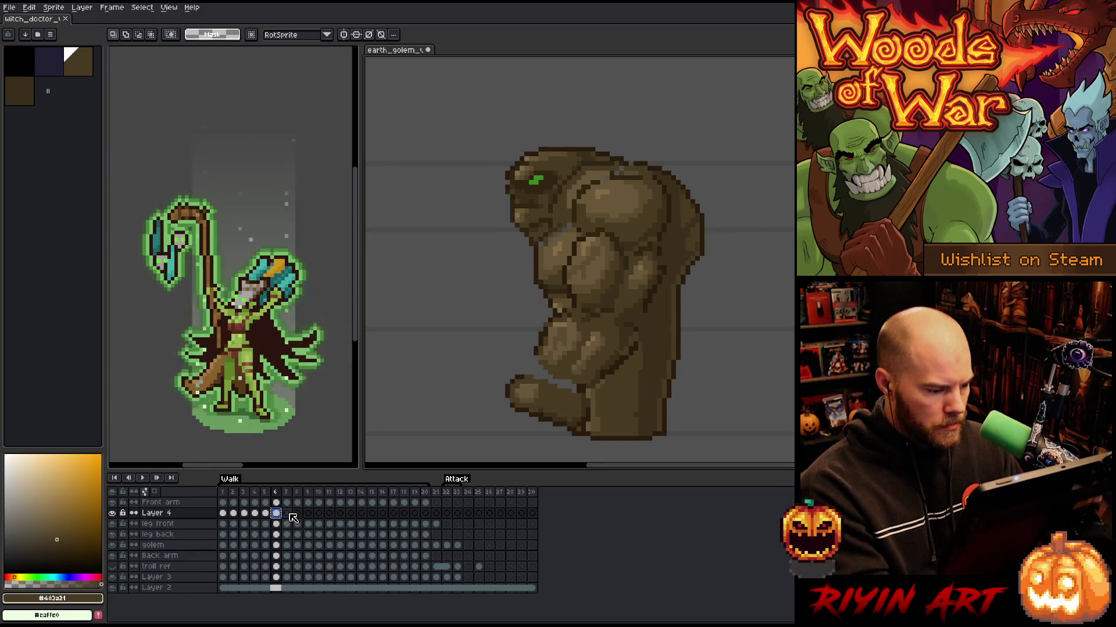
pyautogui.click(288, 514)
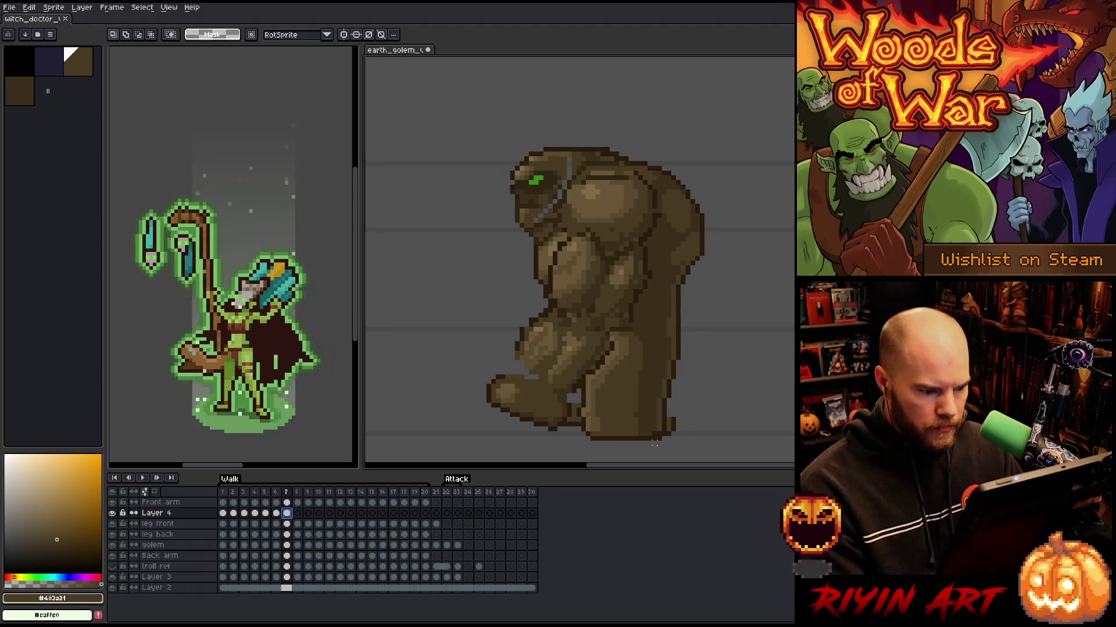
pyautogui.scroll(-2, 709, 331)
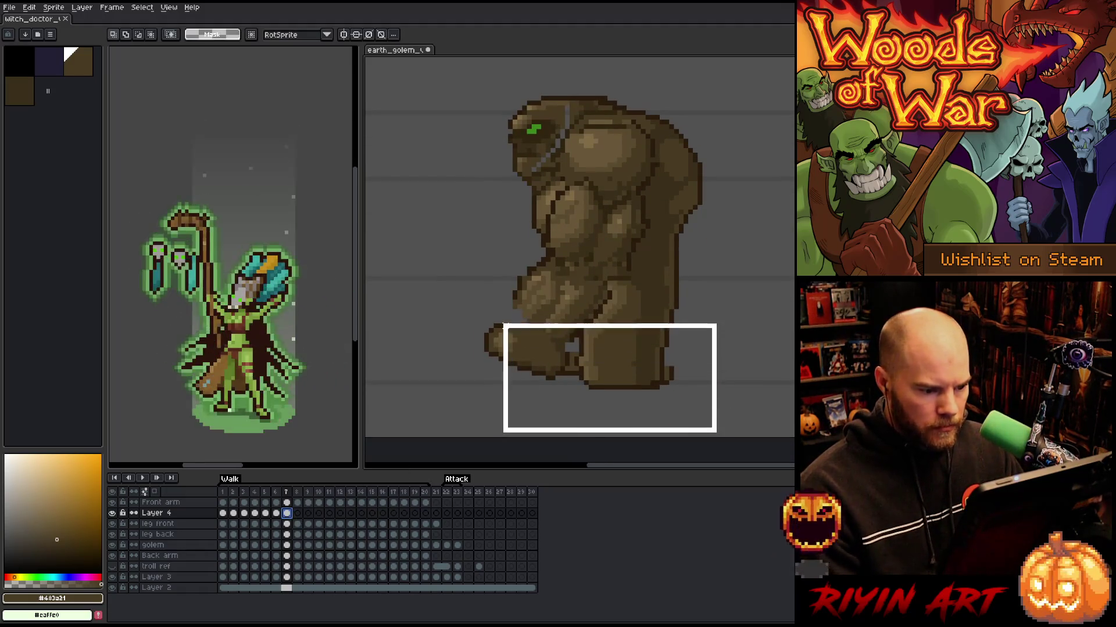